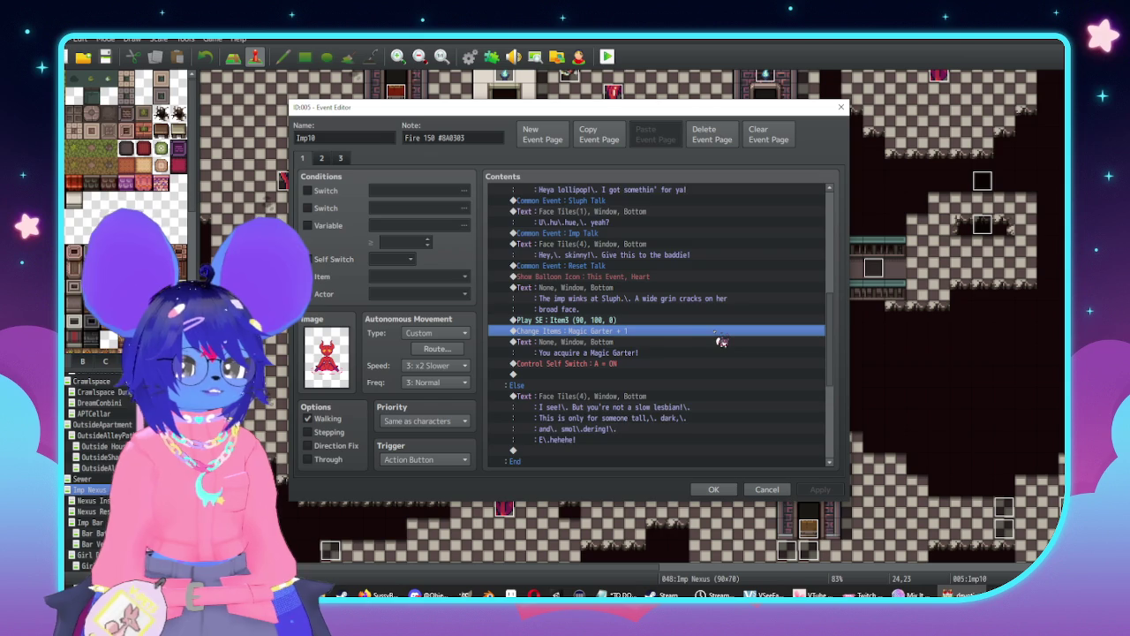
# Bring the TO DO.txt Notepad window in front of the Imp10 event editor
pyautogui.scroll(-2, 683, 351)
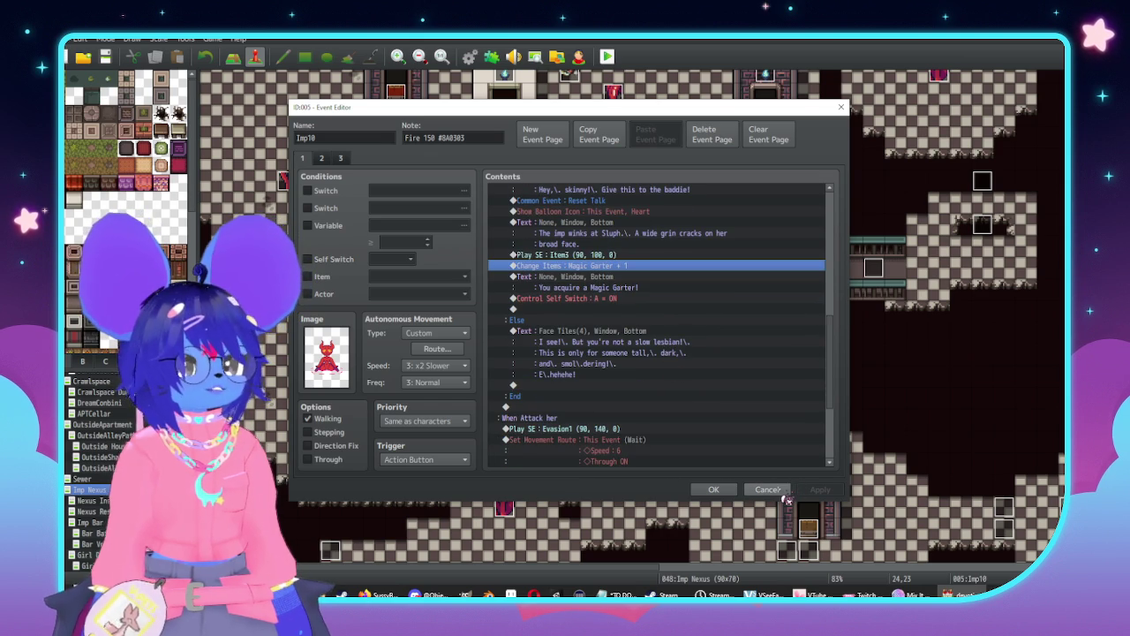
pyautogui.click(618, 594)
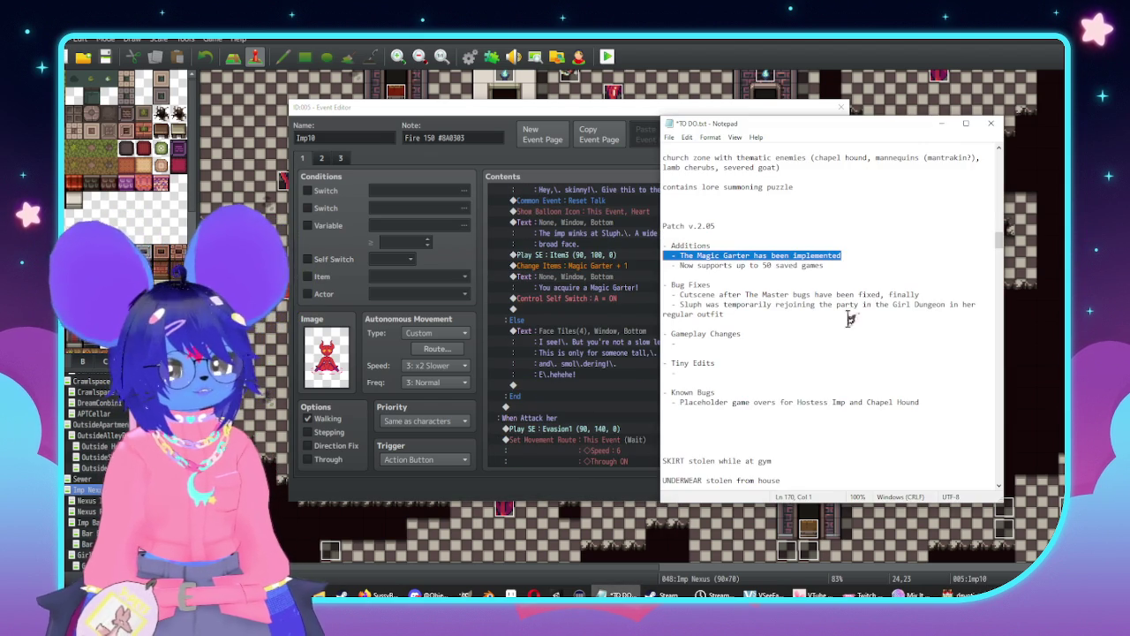
# Add 'Magic Garter' and 'Fix Spiral Queen' lines above the Patch v.2.05 notes and save TO DO.txt
pyautogui.click(729, 215)
pyautogui.press('Return')
pyautogui.press('Return')
pyautogui.press('Return')
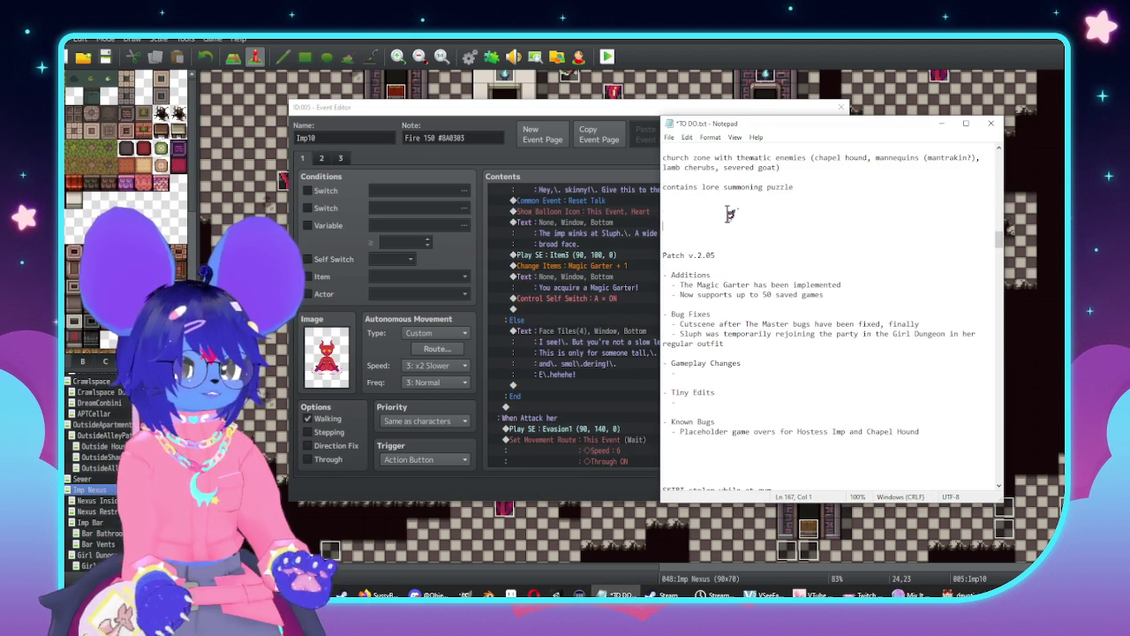
pyautogui.press('Up')
pyautogui.write('Magic Gar')
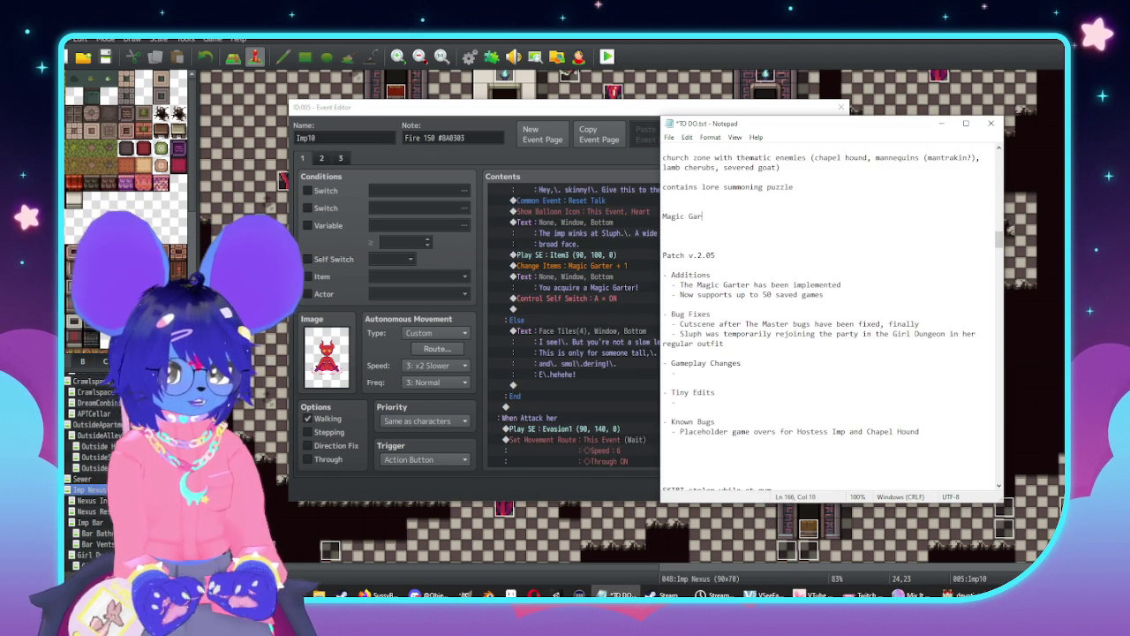
pyautogui.write('ter')
pyautogui.press('Return')
pyautogui.press('Return')
pyautogui.write('Fix Spiral Queen')
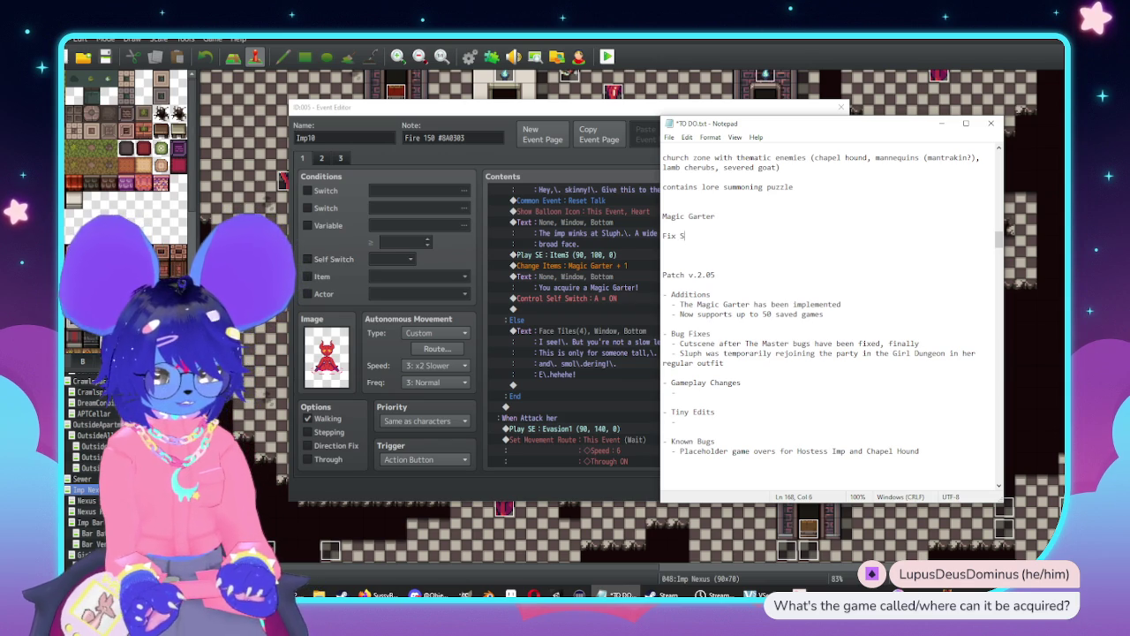
pyautogui.hotkey('ctrl', 's')
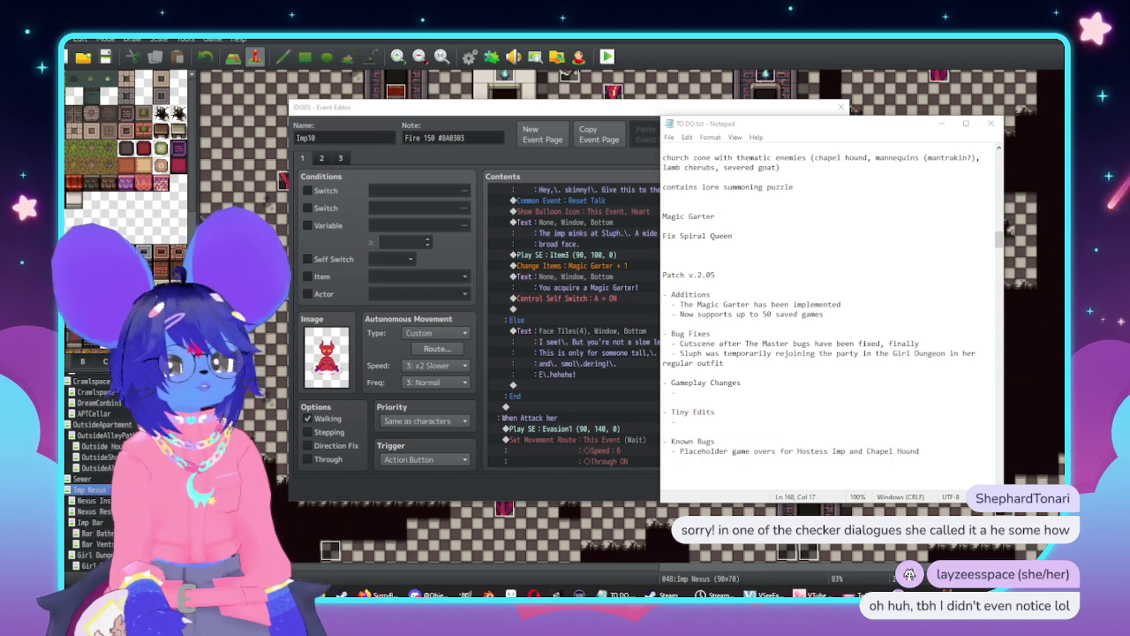
# Close the gap in the to-do list, add 'Checker gendering', and close the Imp10 event editor
pyautogui.click(764, 249)
pyautogui.click(774, 253)
pyautogui.press('Delete')
pyautogui.press('Down')
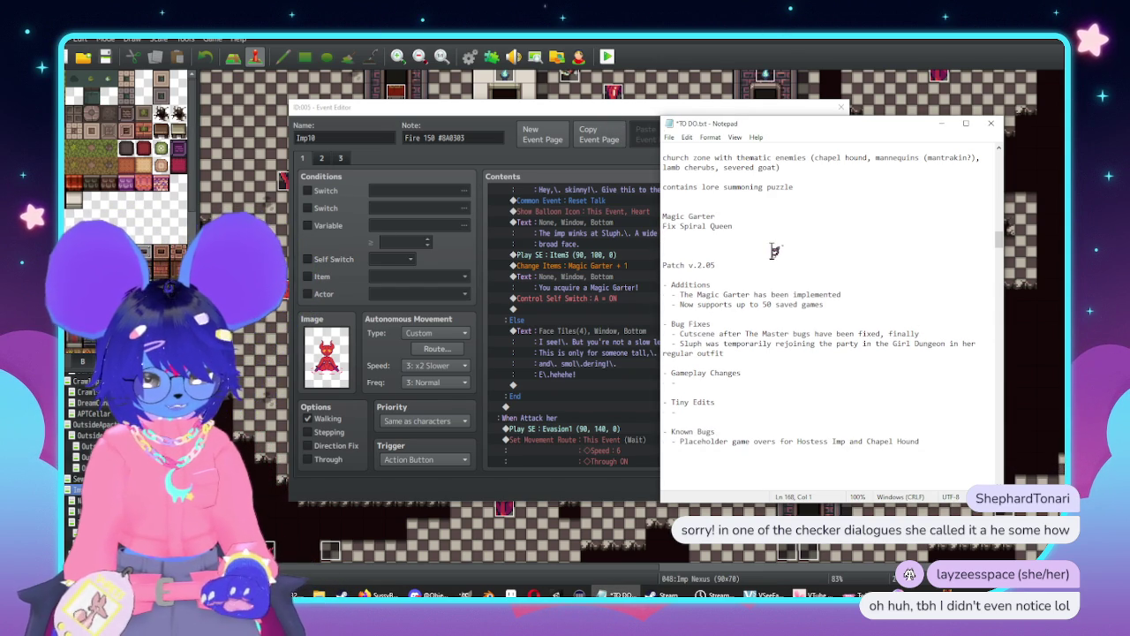
pyautogui.write('Checker gendering')
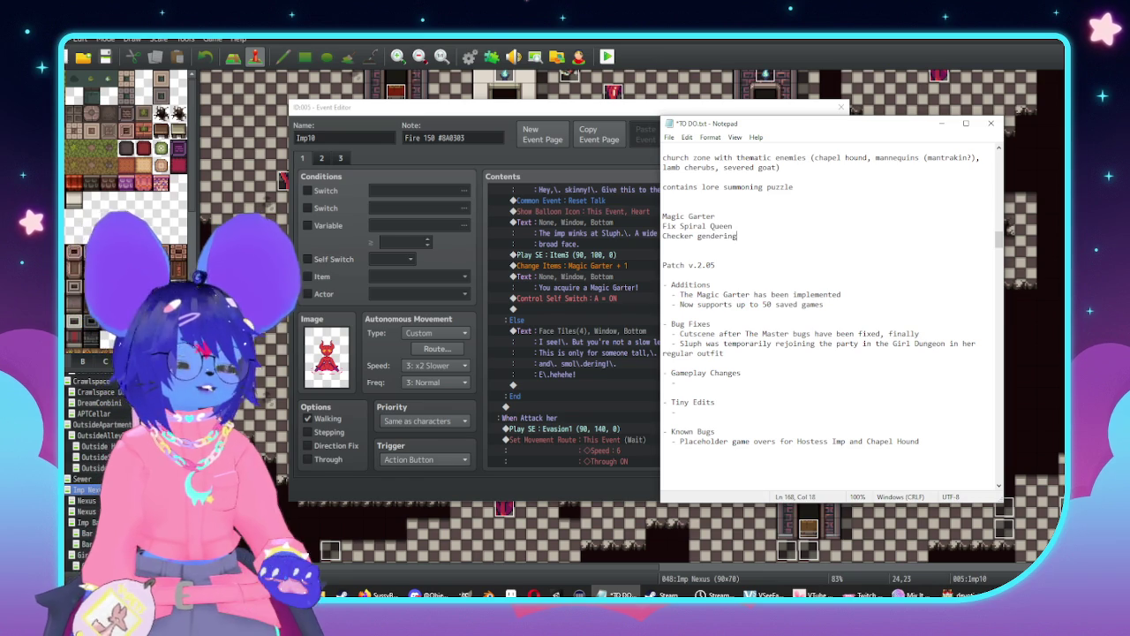
pyautogui.click(565, 265)
pyautogui.click(767, 489)
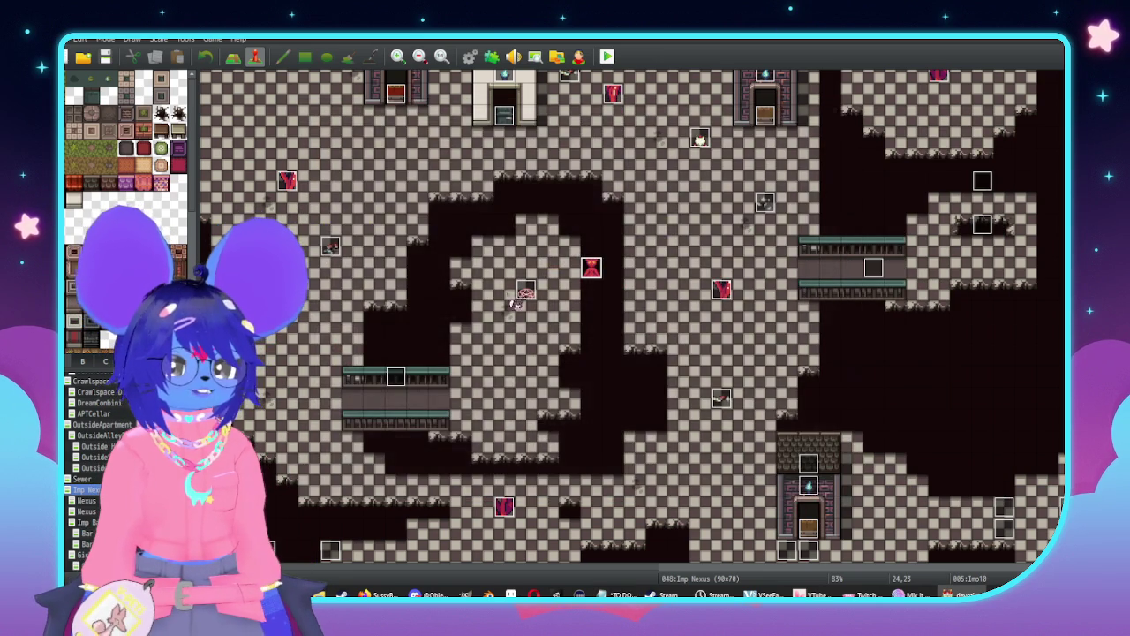
# Open the Database with F9 and browse the Common Events list down to Observe
pyautogui.scroll(1, 678, 362)
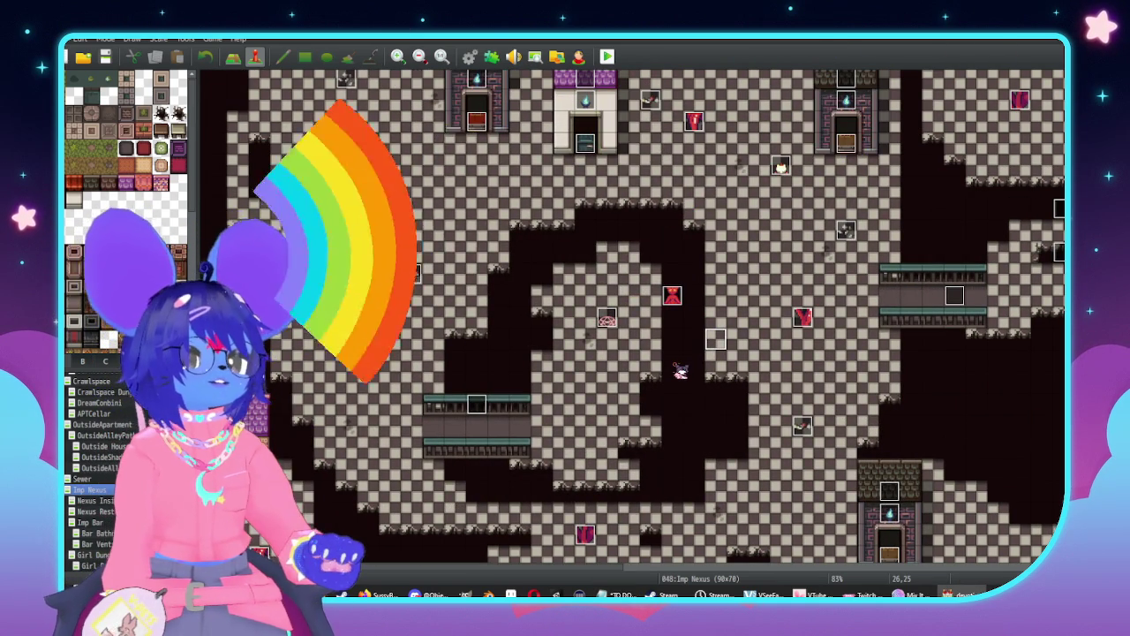
pyautogui.press('F9')
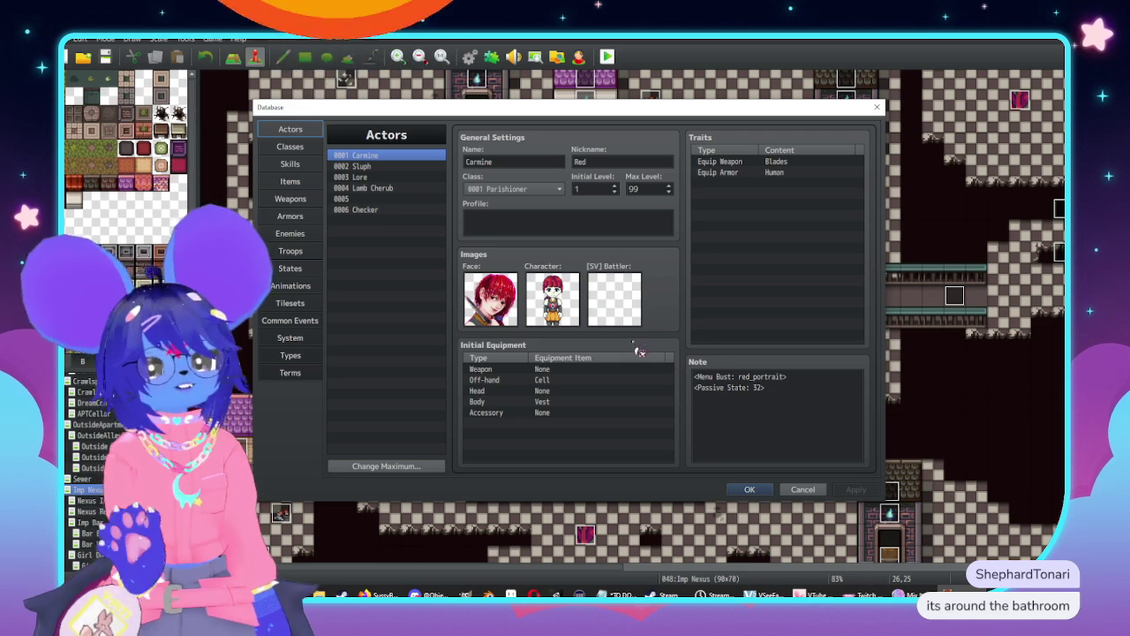
pyautogui.click(299, 321)
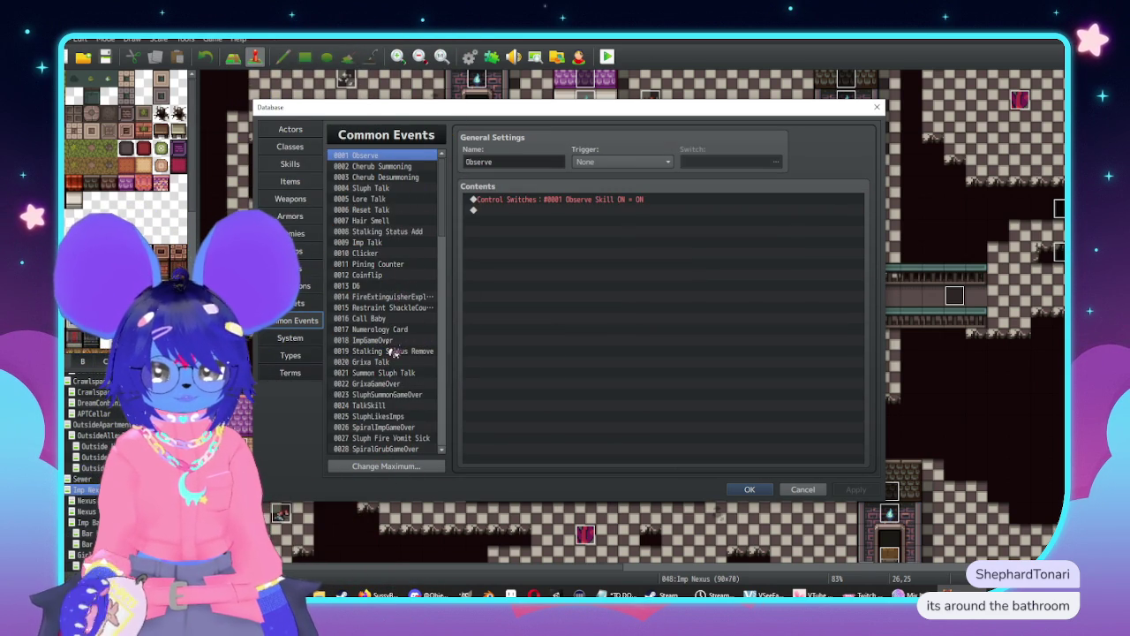
pyautogui.scroll(-2, 380, 287)
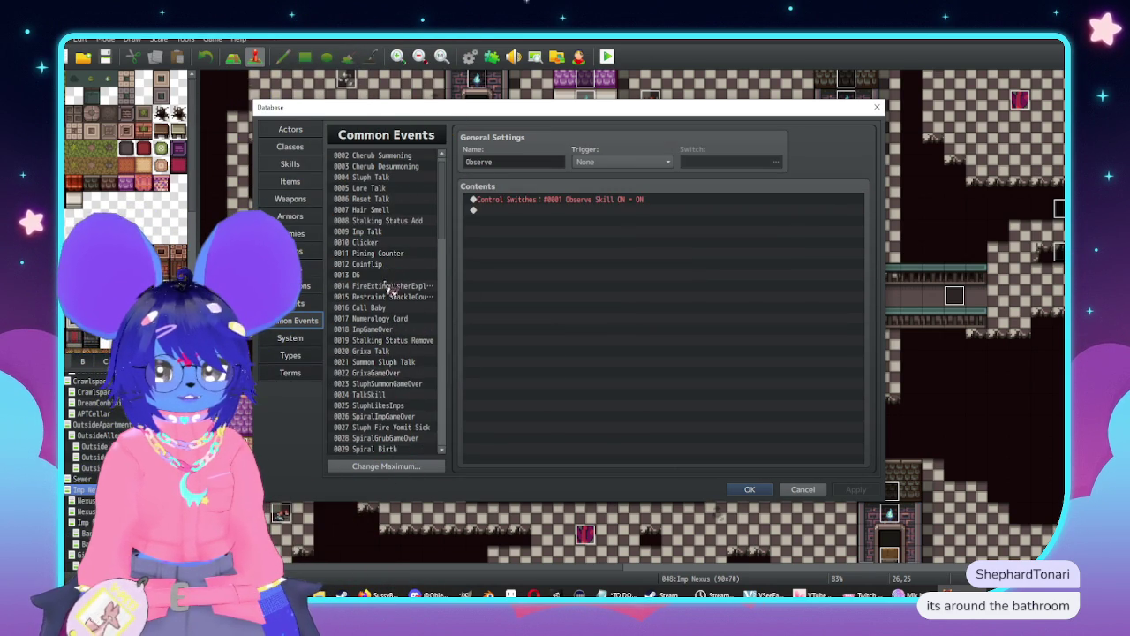
pyautogui.scroll(-5, 388, 265)
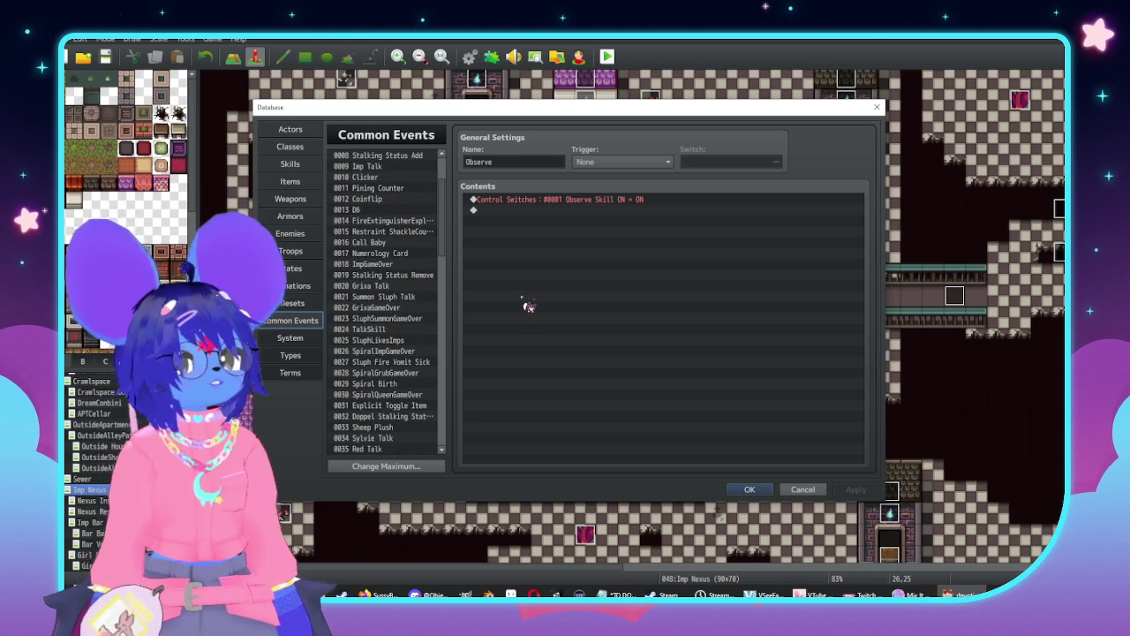
# Copy every command of common event 0024 TalkSkill as plain text
pyautogui.click(368, 328)
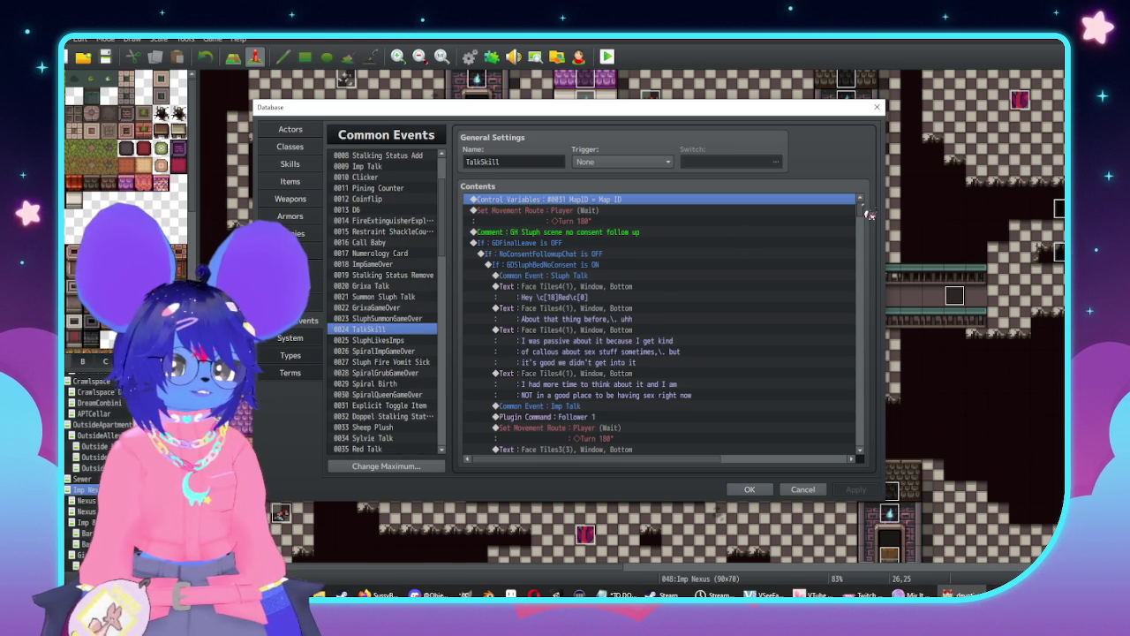
pyautogui.scroll(-15, 853, 415)
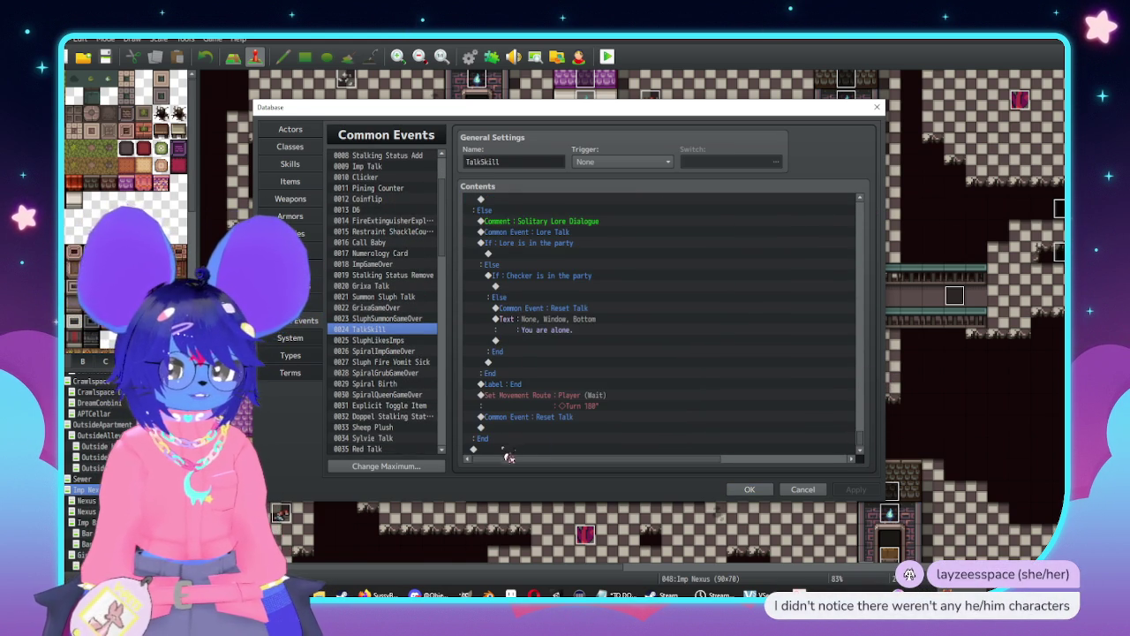
pyautogui.scroll(6, 543, 330)
pyautogui.scroll(8, 543, 330)
pyautogui.scroll(8, 548, 327)
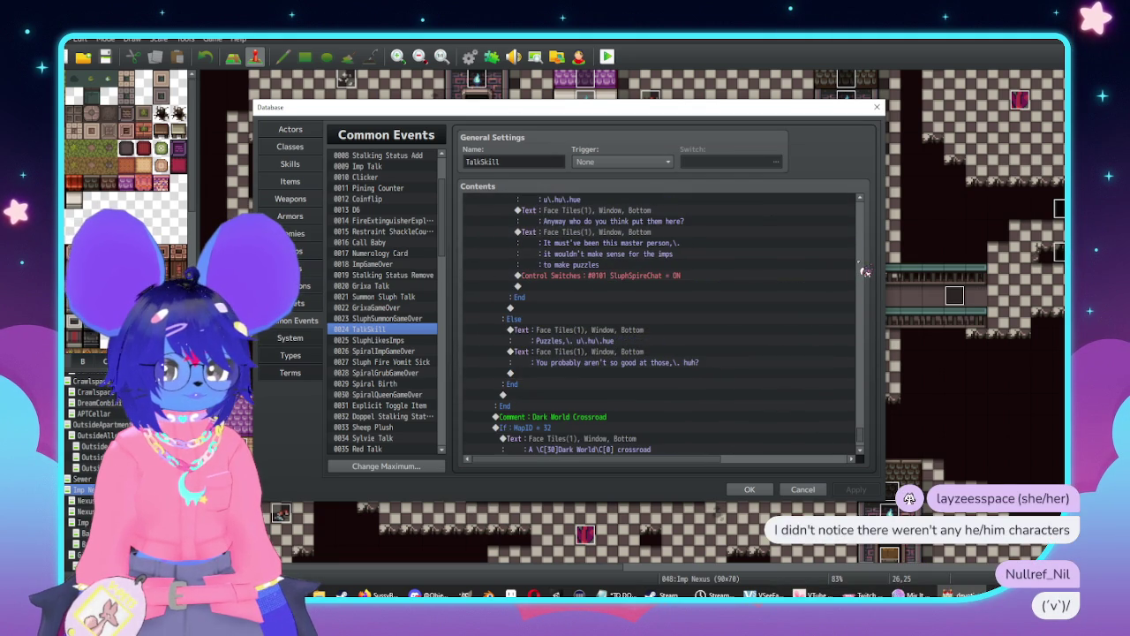
pyautogui.hotkey('ctrl', 'a')
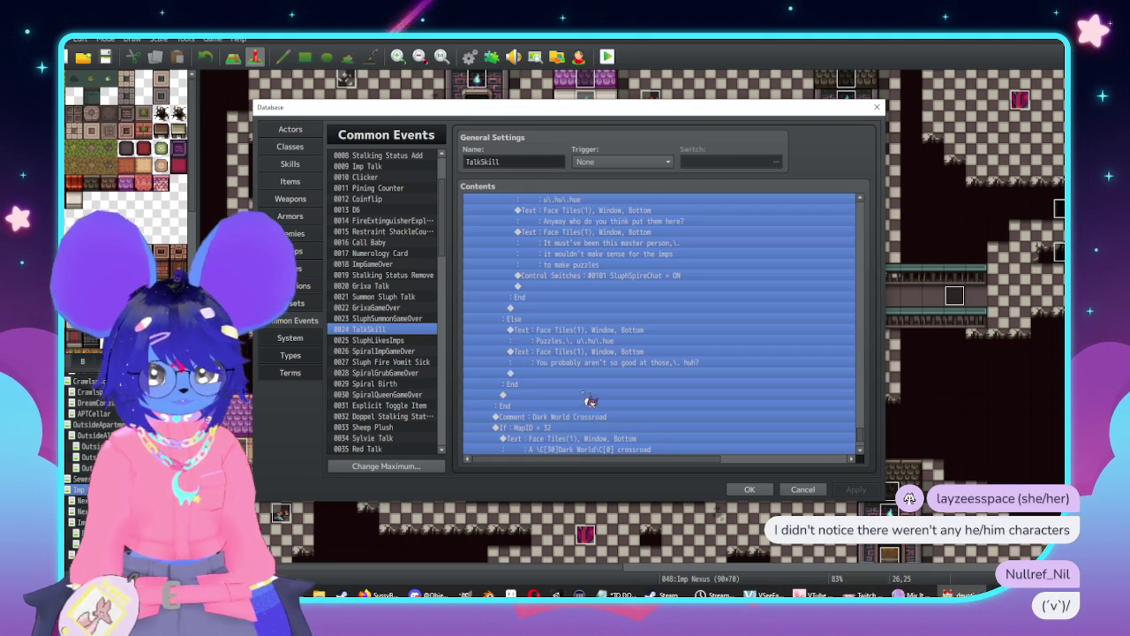
pyautogui.rightClick(585, 395)
pyautogui.click(638, 492)
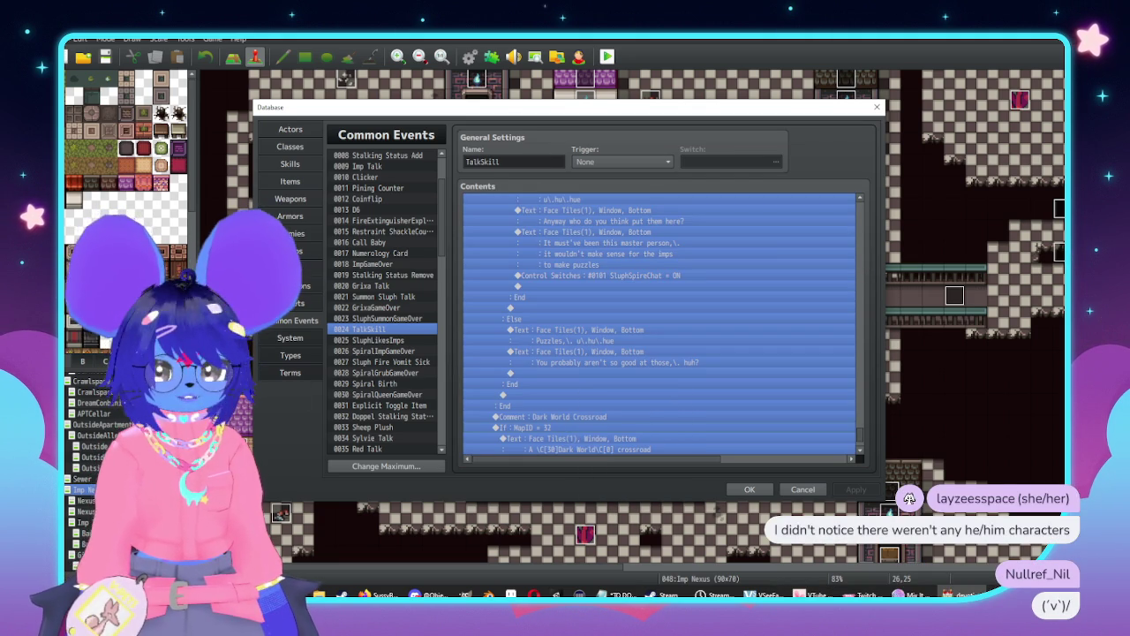
pyautogui.press('super')
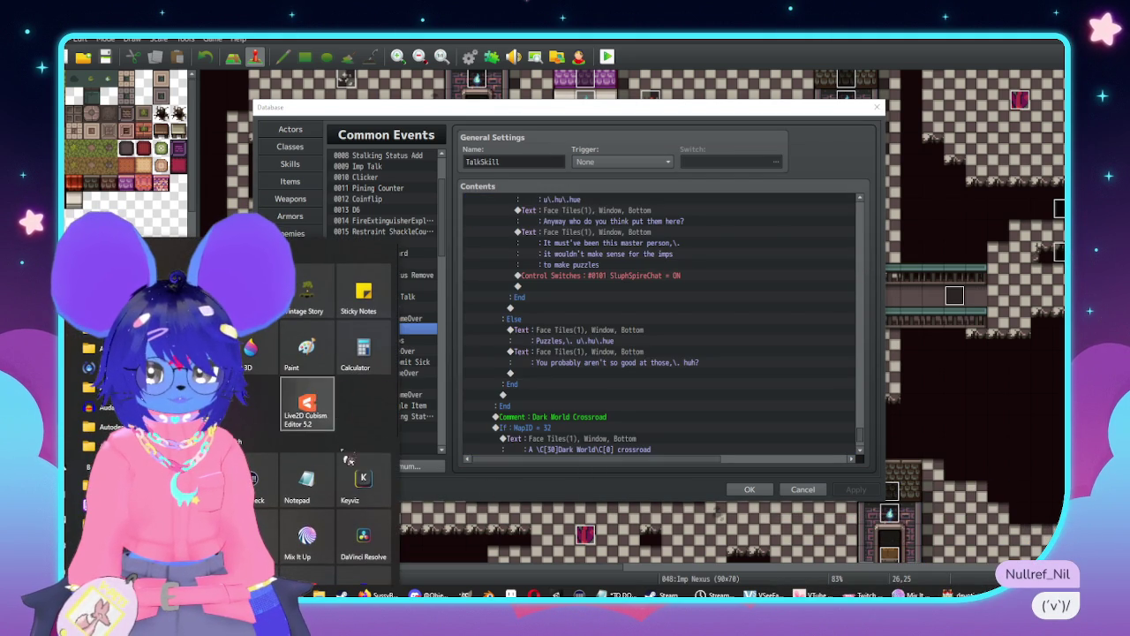
# Paste TalkSkill's text into a new Notepad document and search it downward for 'he'
pyautogui.click(314, 498)
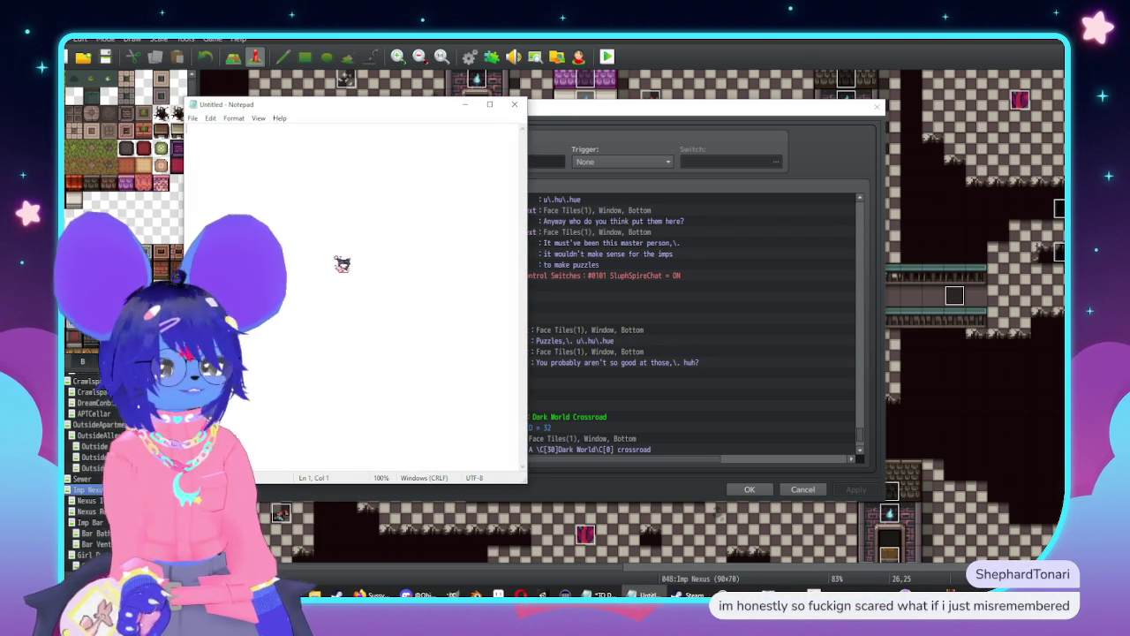
pyautogui.hotkey('ctrl', 'v')
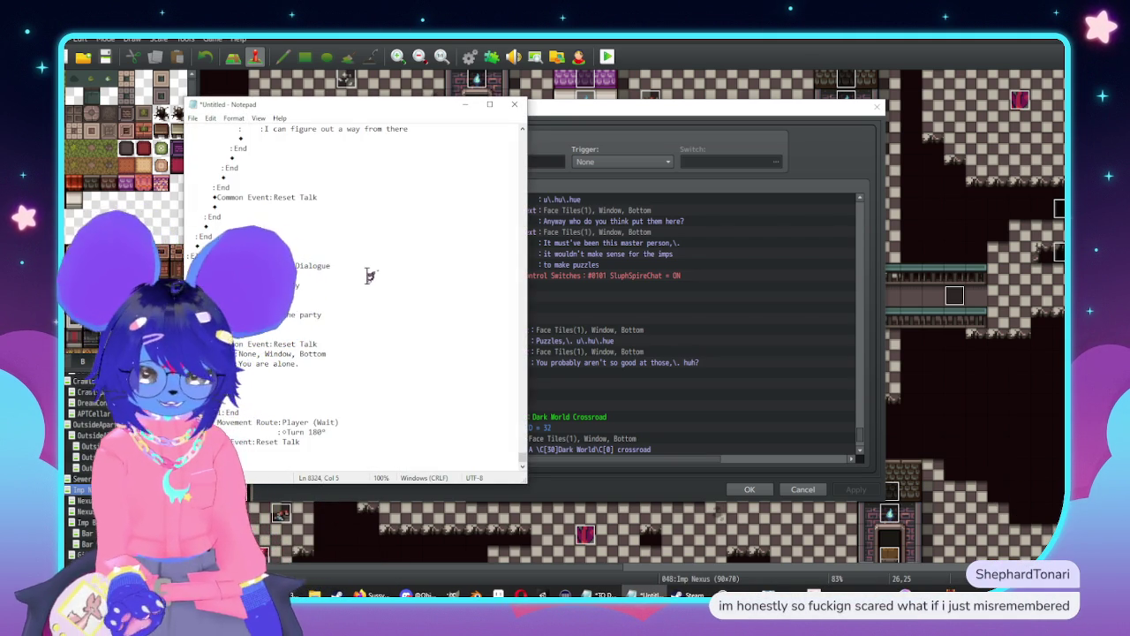
pyautogui.hotkey('ctrl', 'f')
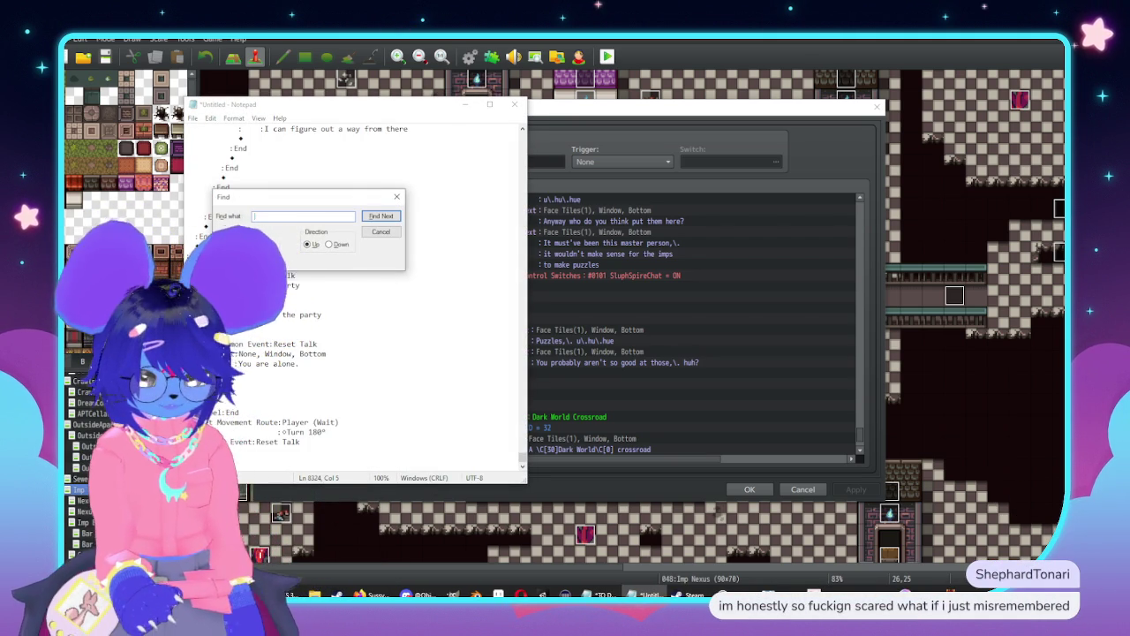
pyautogui.click(381, 216)
pyautogui.moveTo(311, 203)
pyautogui.mouseDown()
pyautogui.moveTo(565, 245)
pyautogui.moveTo(639, 239)
pyautogui.mouseUp()
pyautogui.scroll(2, 393, 304)
pyautogui.scroll(2, 393, 304)
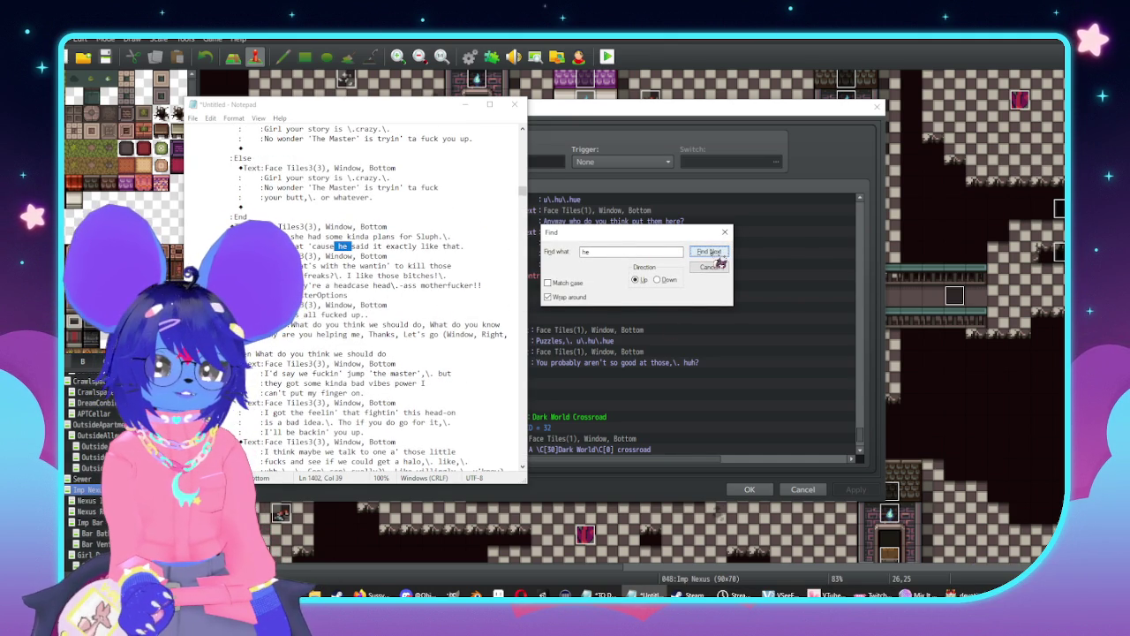
pyautogui.click(657, 279)
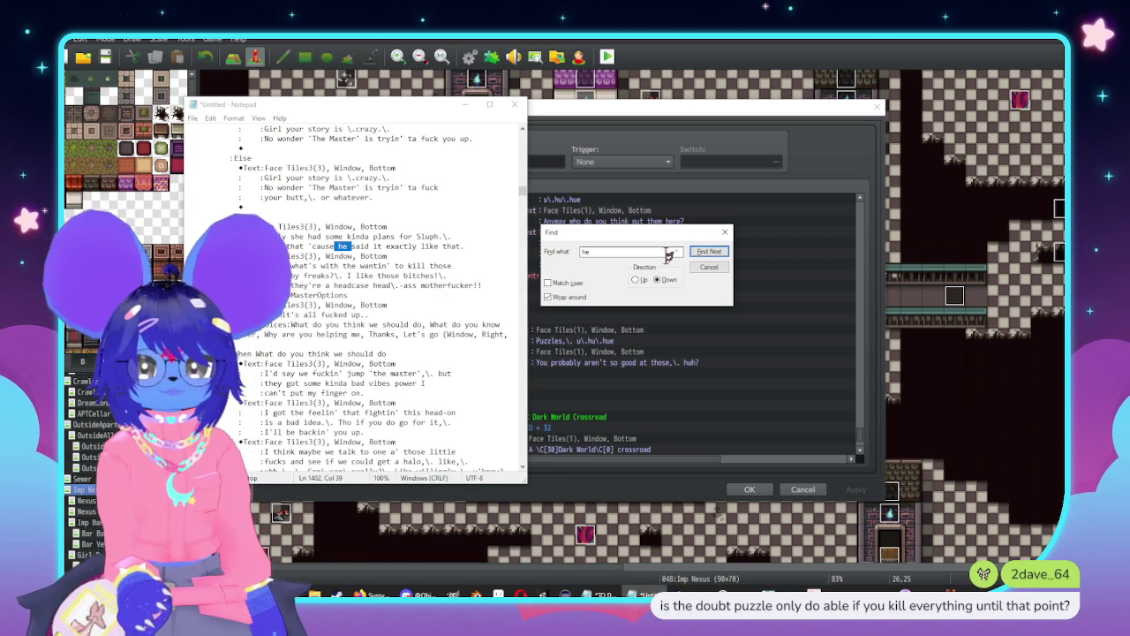
pyautogui.click(725, 233)
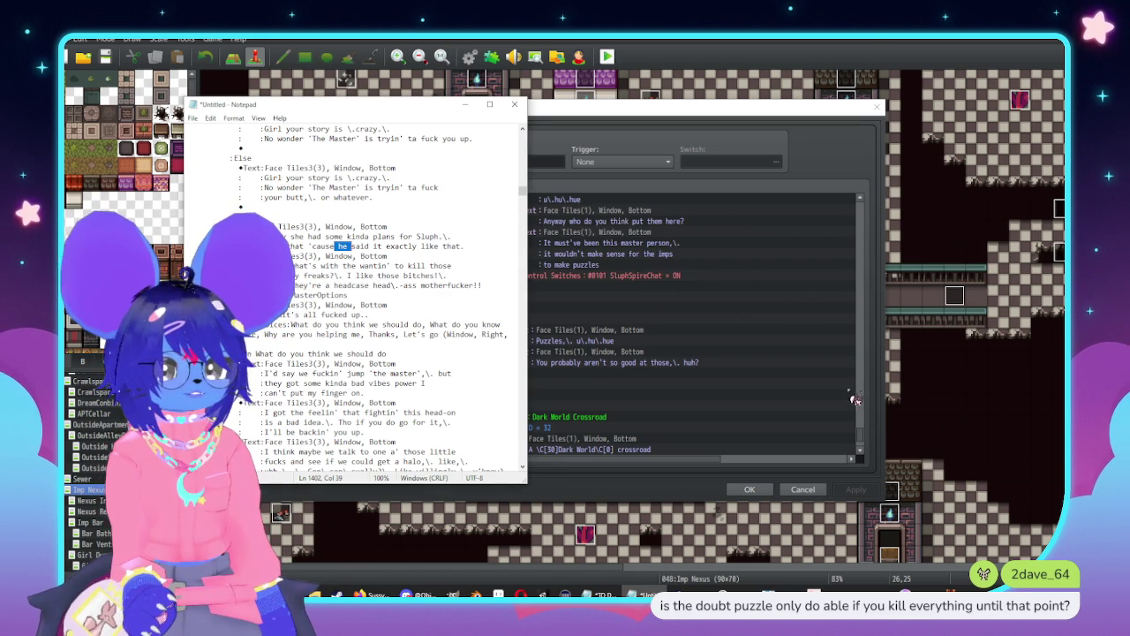
pyautogui.moveTo(868, 447)
pyautogui.mouseDown()
pyautogui.moveTo(863, 265)
pyautogui.moveTo(794, 277)
pyautogui.mouseUp()
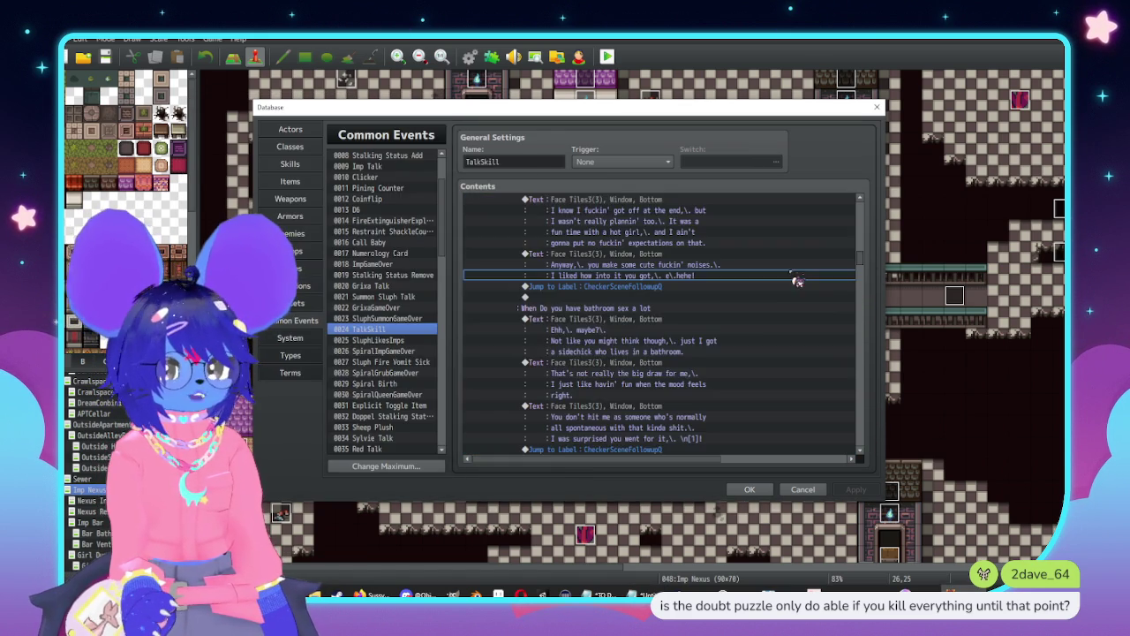
pyautogui.click(768, 306)
pyautogui.scroll(5, 777, 300)
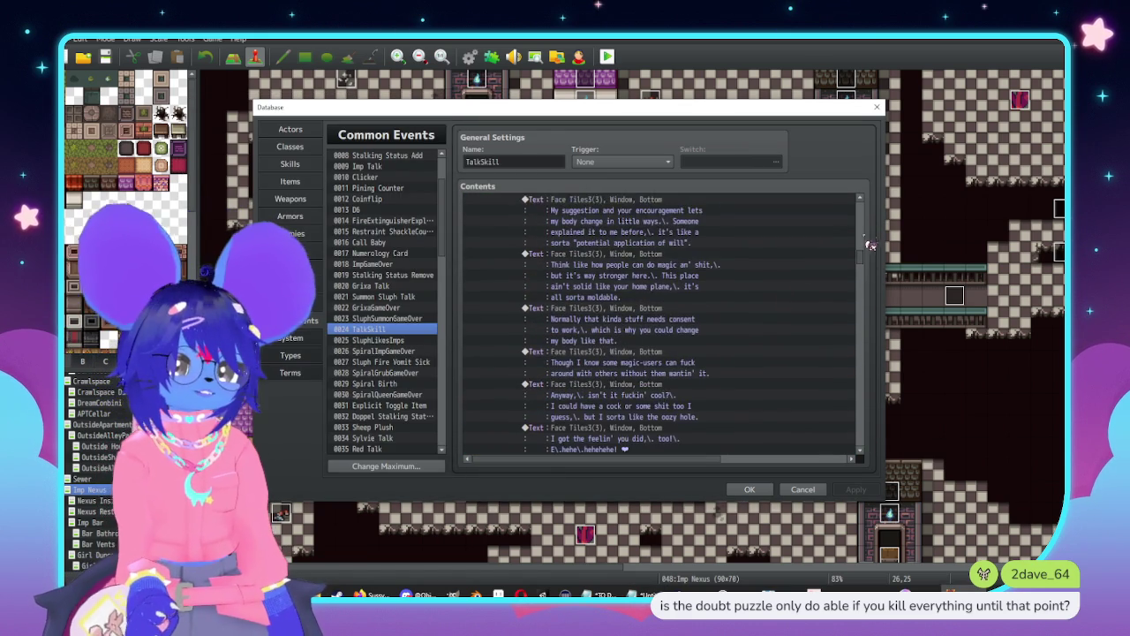
pyautogui.scroll(2, 866, 246)
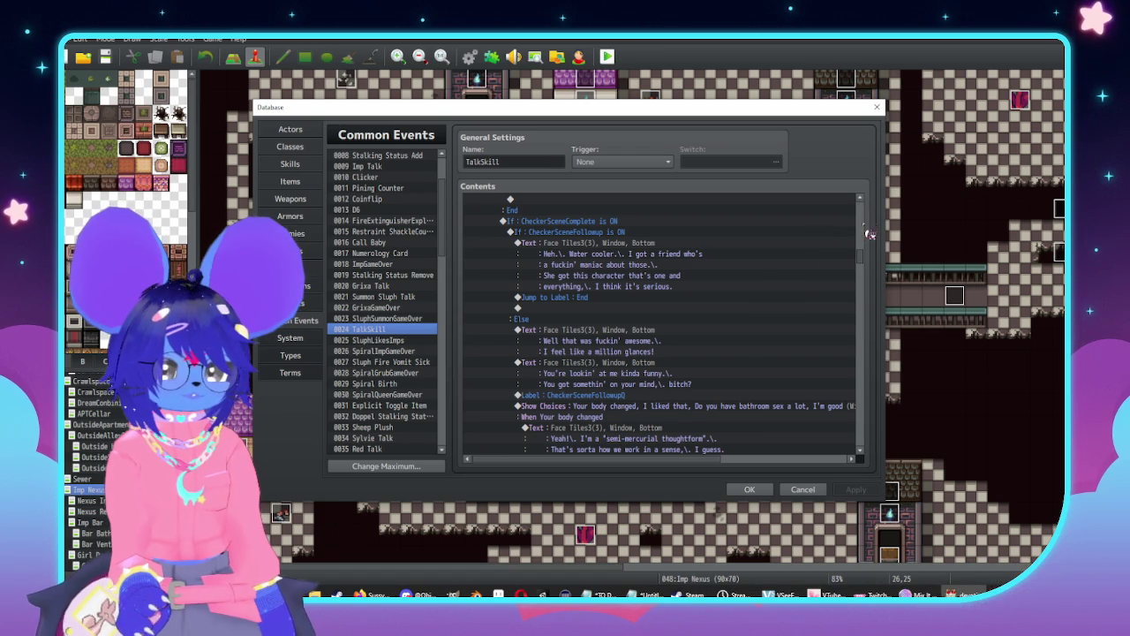
pyautogui.scroll(-5, 864, 217)
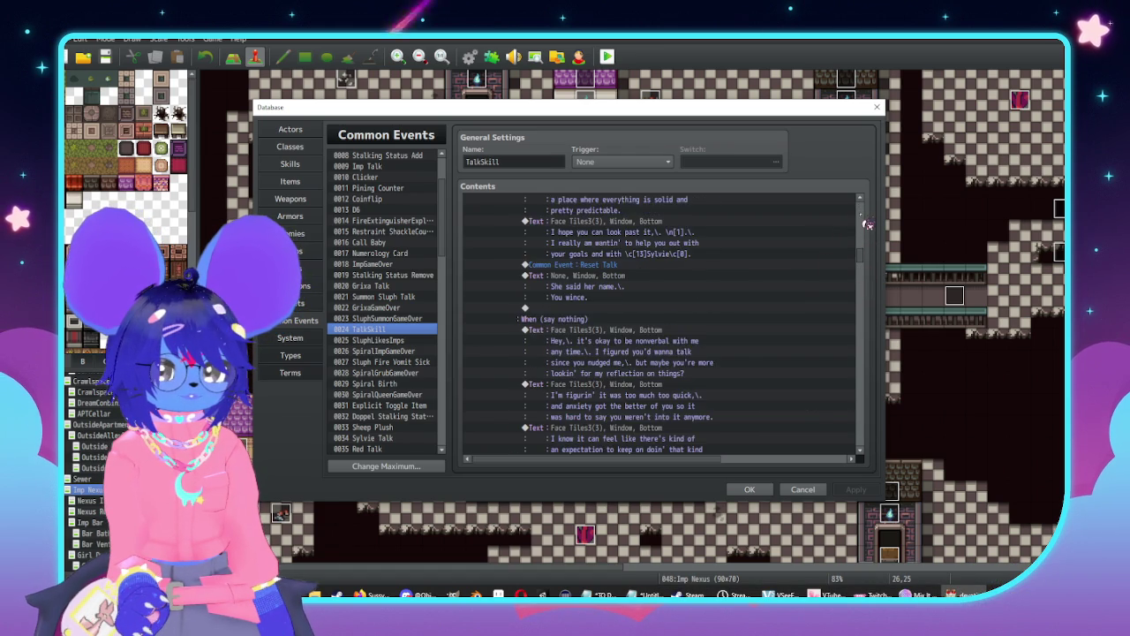
pyautogui.scroll(-5, 869, 225)
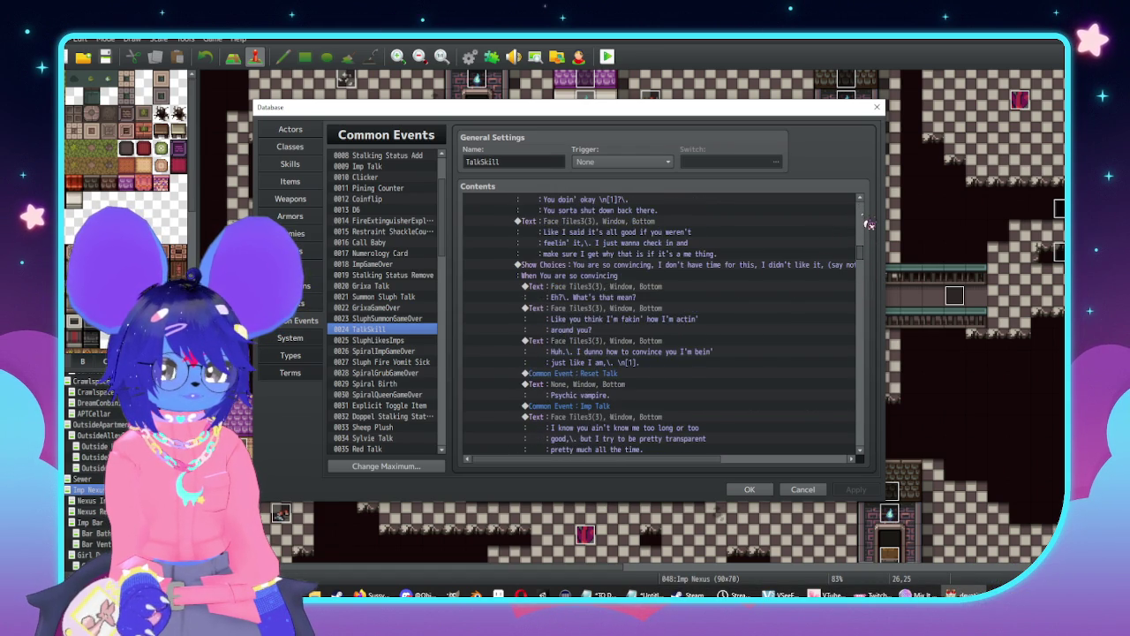
pyautogui.scroll(-5, 868, 224)
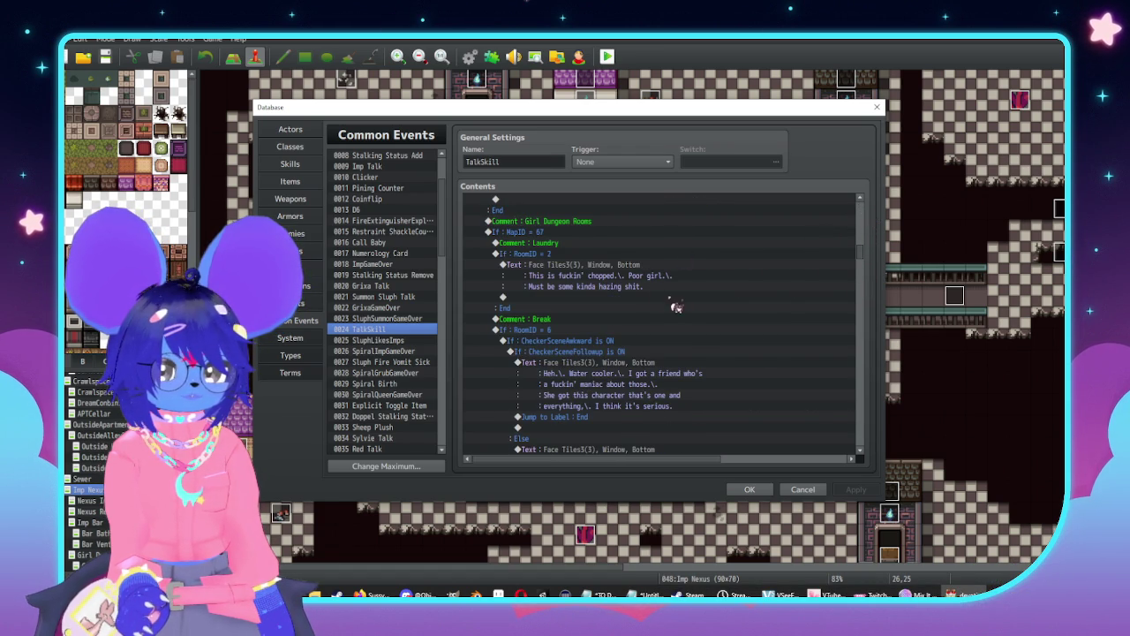
pyautogui.scroll(6, 697, 285)
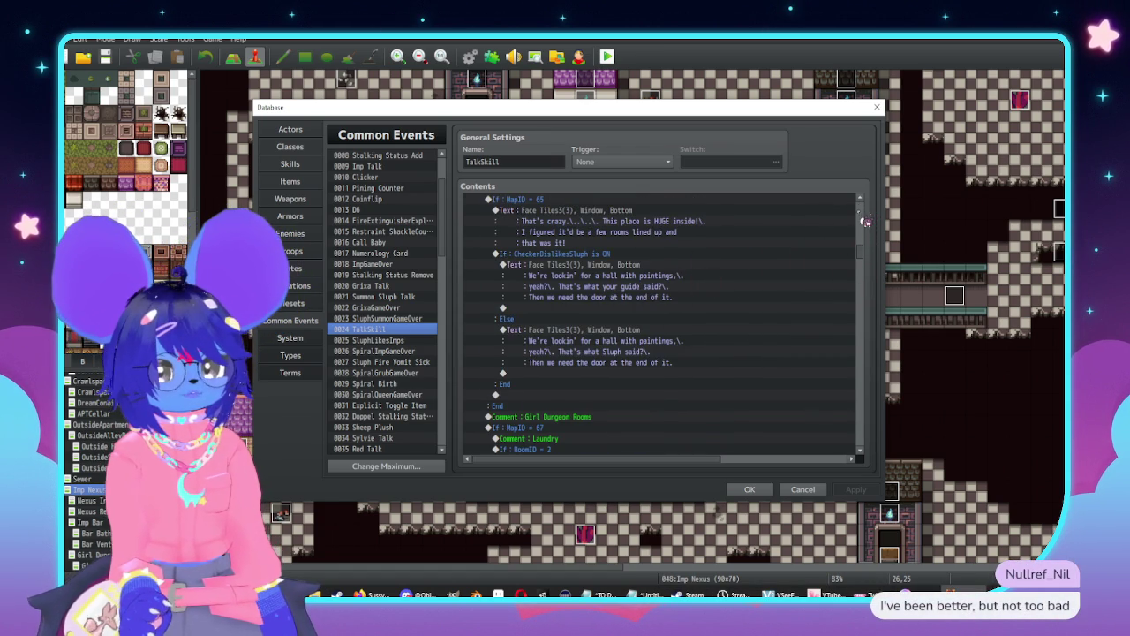
pyautogui.scroll(5, 780, 255)
pyautogui.hotkey('alt', 'Tab')
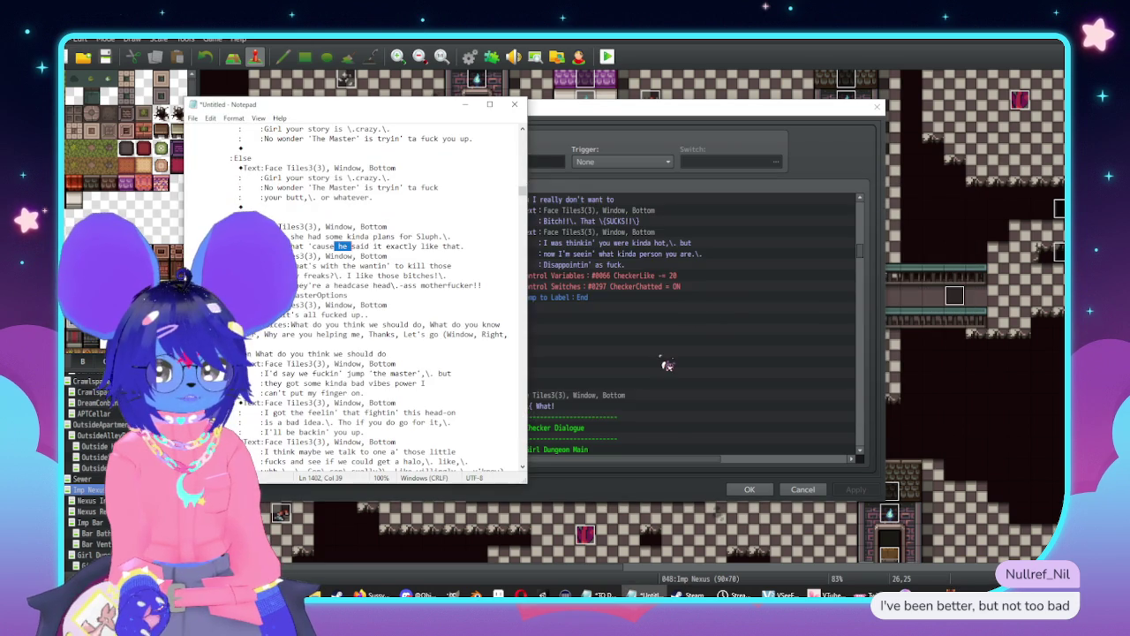
pyautogui.hotkey('alt', 'Tab')
pyautogui.scroll(5, 771, 303)
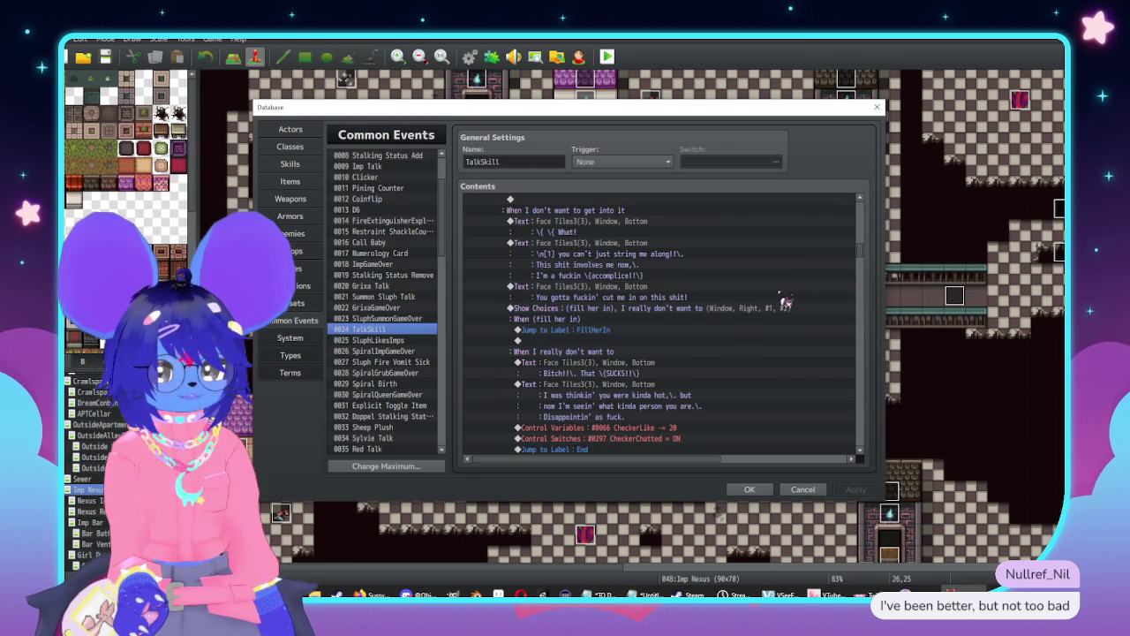
pyautogui.scroll(-10, 792, 279)
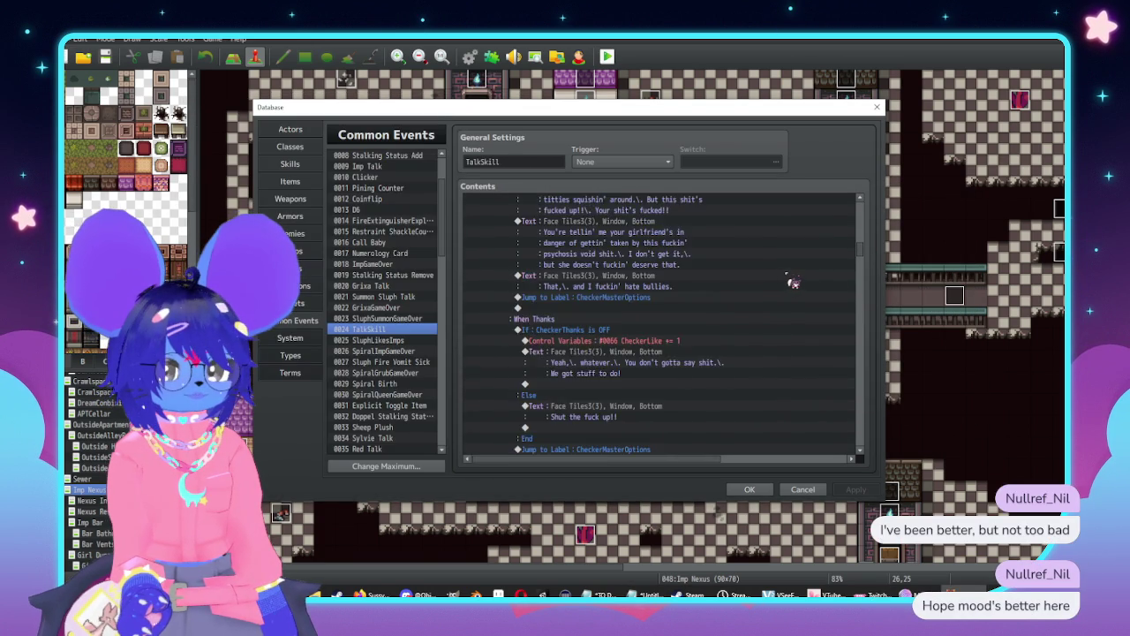
pyautogui.scroll(4, 795, 284)
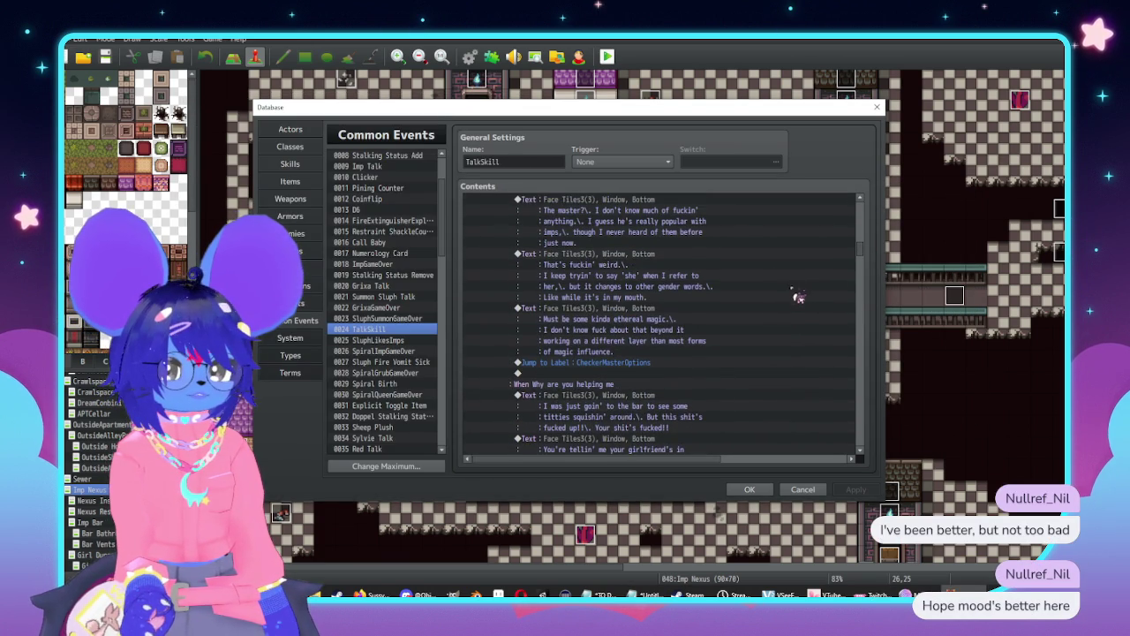
pyautogui.scroll(2, 798, 296)
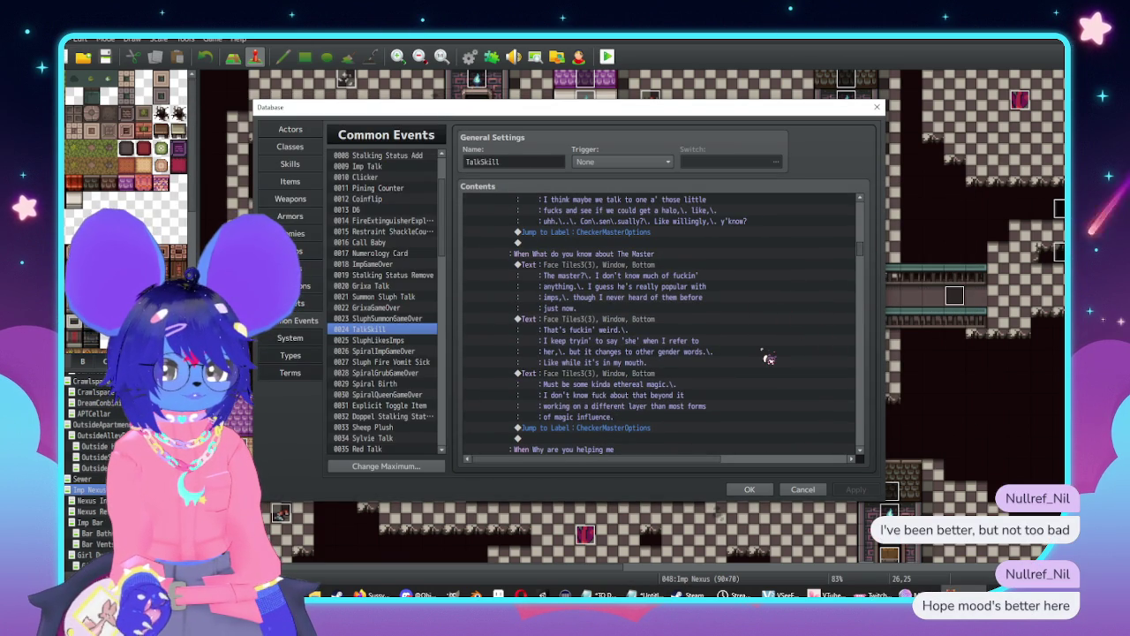
pyautogui.scroll(1, 763, 399)
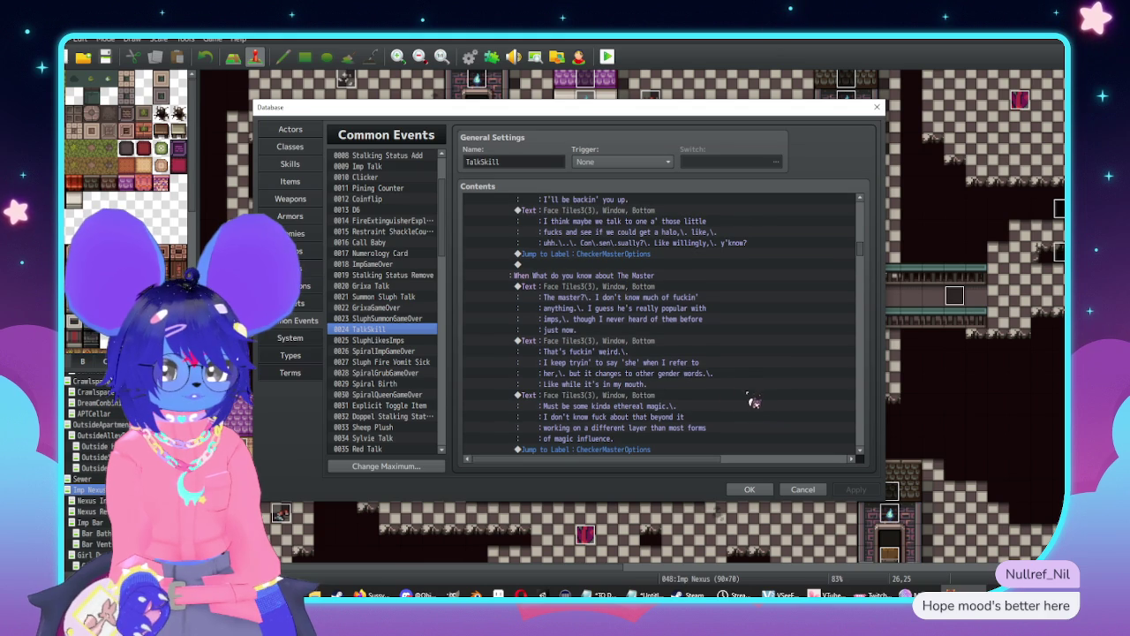
pyautogui.click(669, 351)
# Change 'he' to 'it' in 'The master?' line so it reads 'it's really popular'
pyautogui.doubleClick(673, 289)
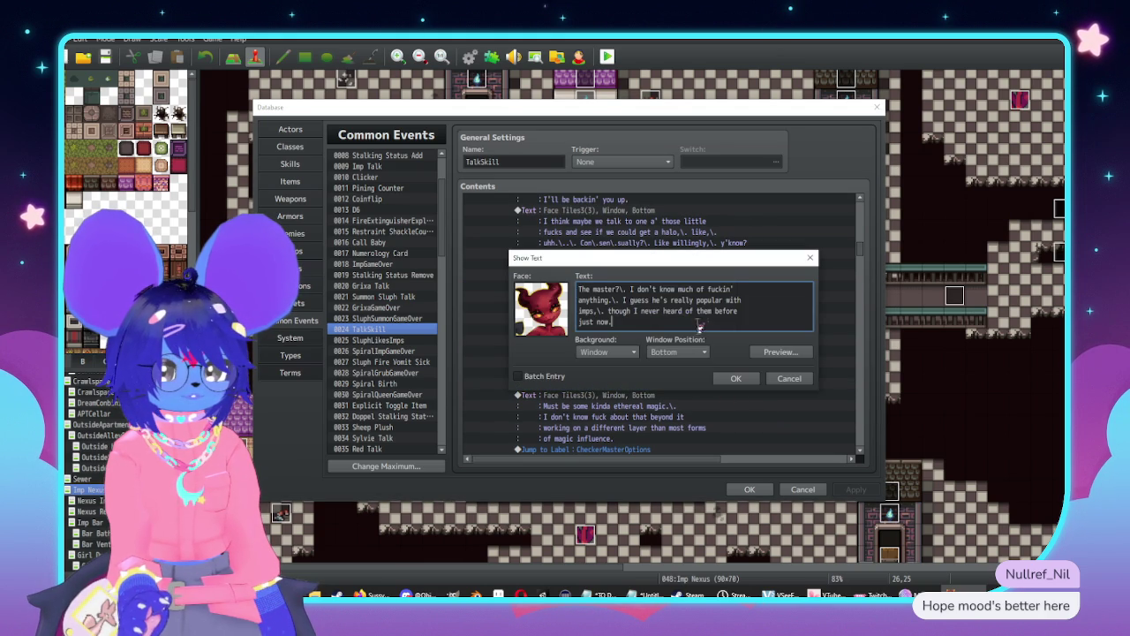
pyautogui.press('BackSpace')
pyautogui.press('BackSpace')
pyautogui.write('it')
pyautogui.click(735, 380)
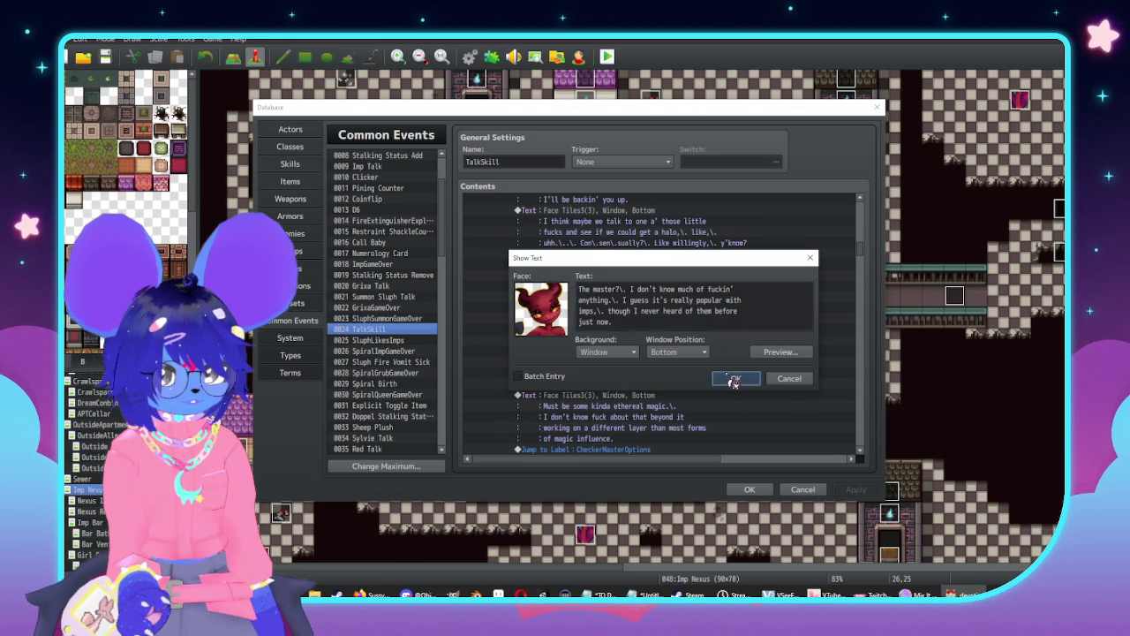
# Replace 'he' with 'fae' in the Sluph line: 'cause fae said it exactly like that'
pyautogui.scroll(3, 734, 359)
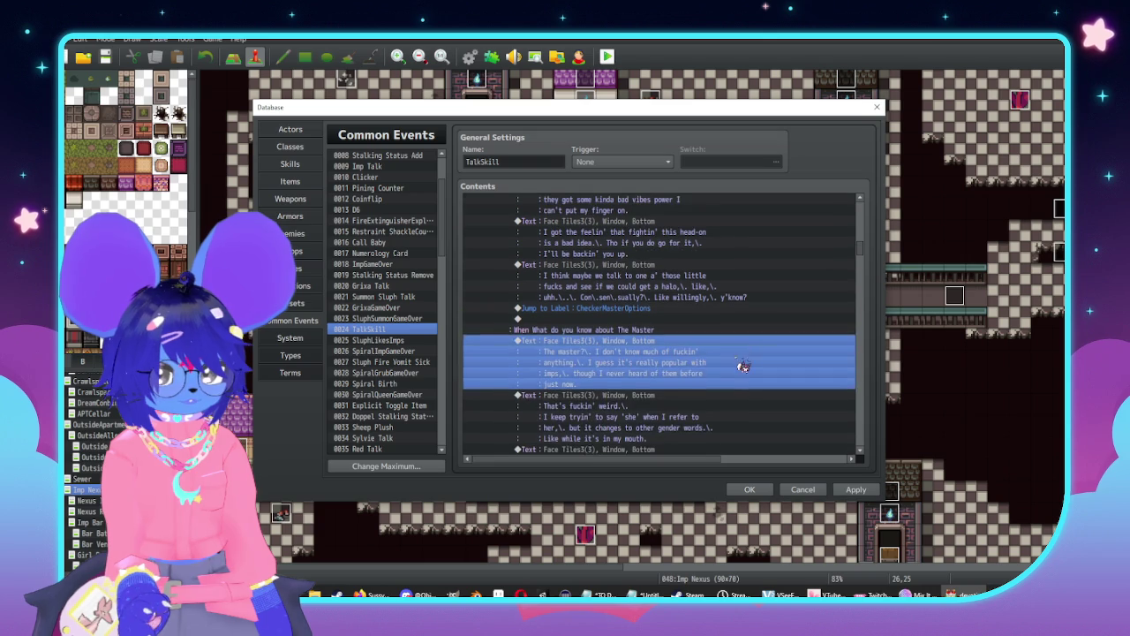
pyautogui.click(665, 329)
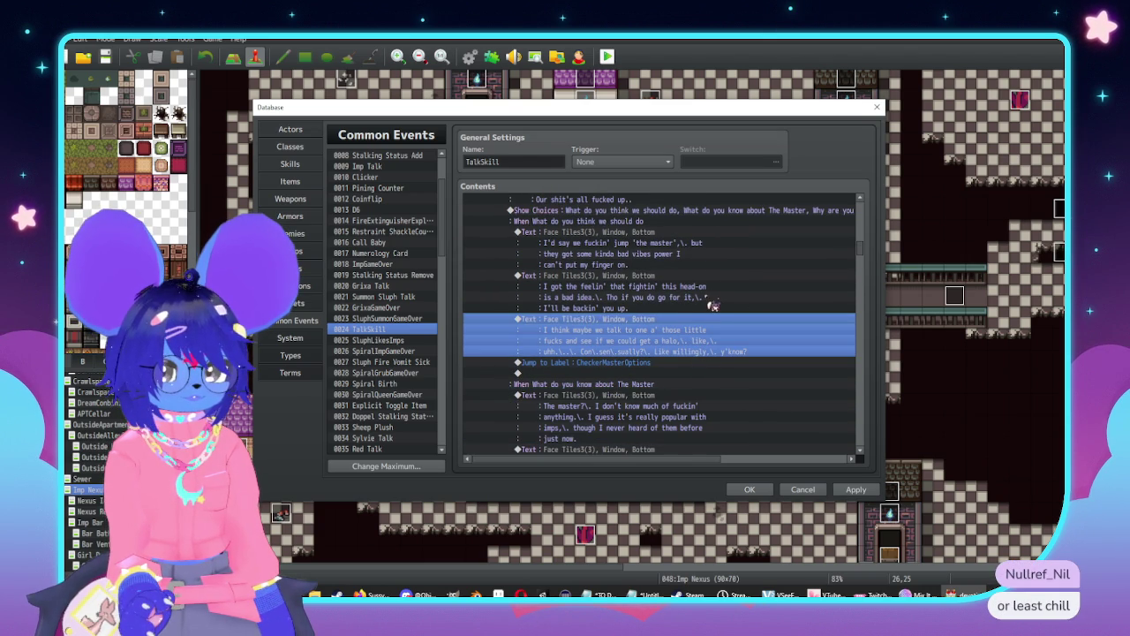
pyautogui.scroll(4, 712, 335)
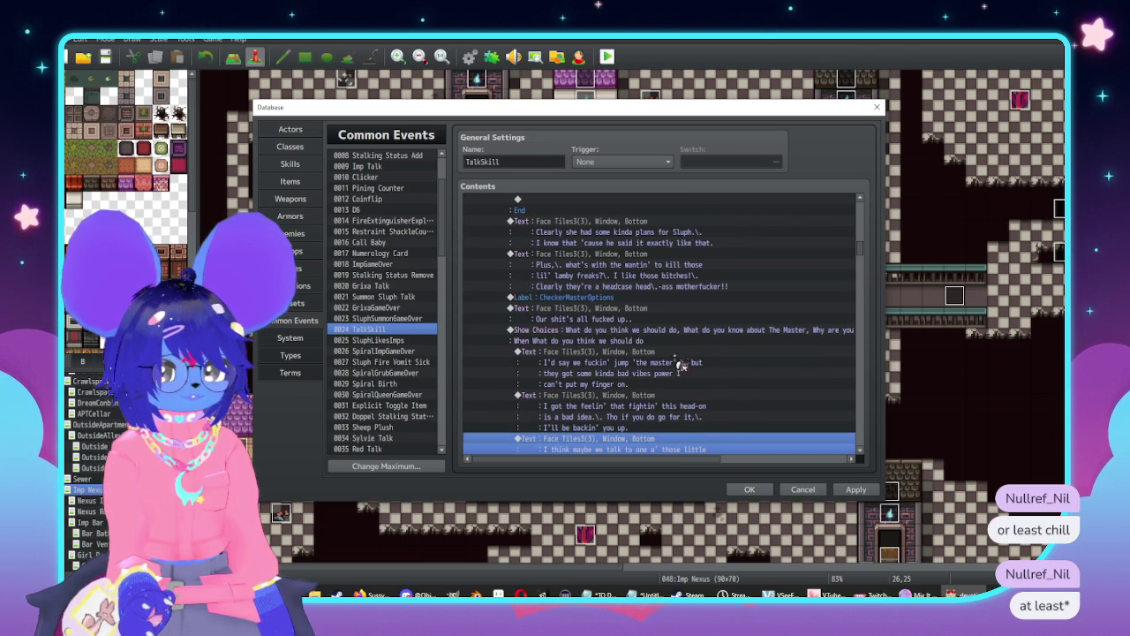
pyautogui.click(674, 265)
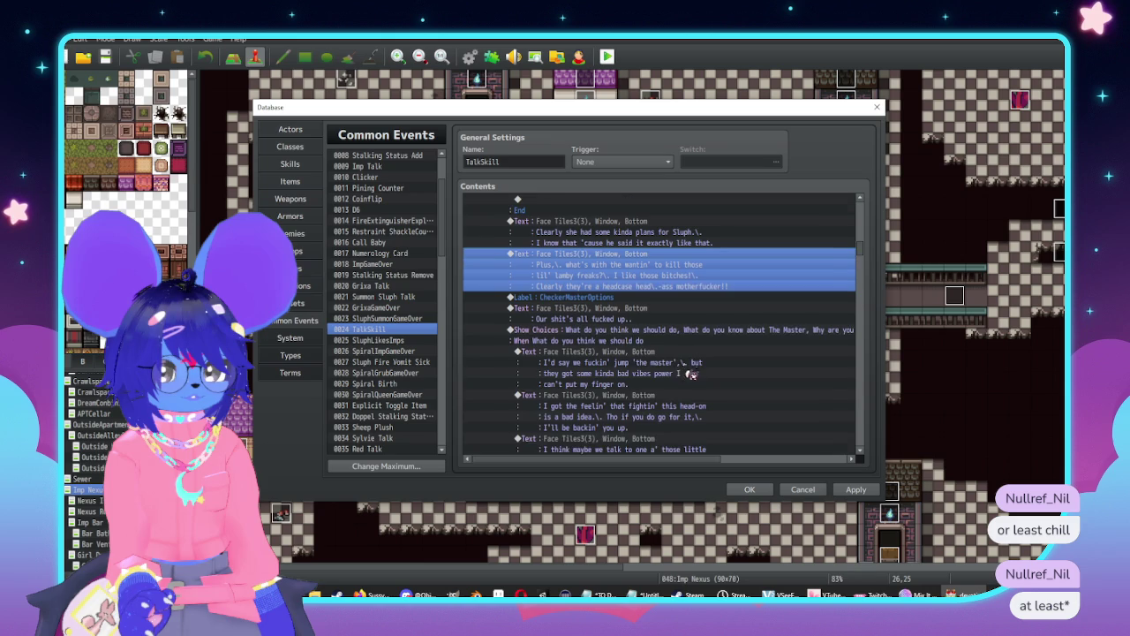
pyautogui.scroll(2, 691, 371)
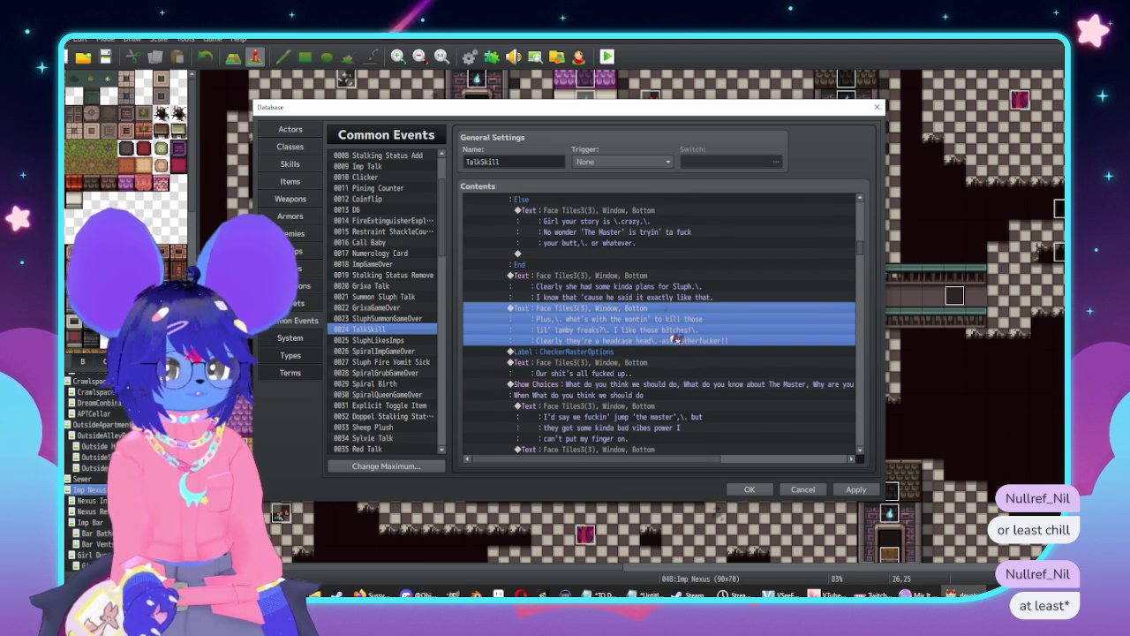
pyautogui.doubleClick(654, 298)
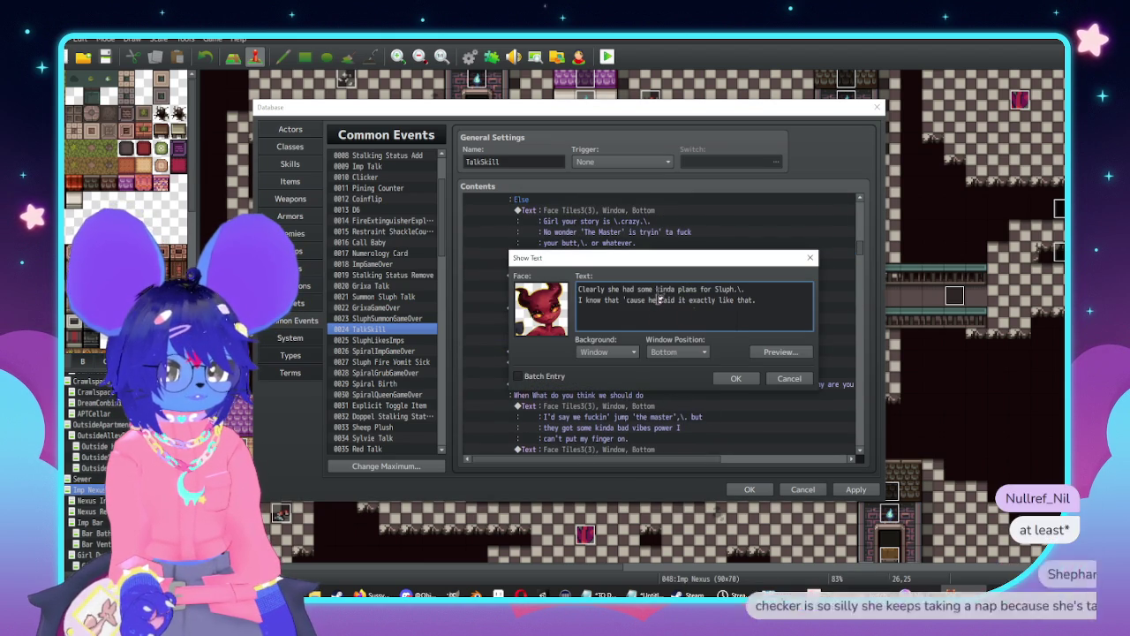
pyautogui.doubleClick(654, 299)
pyautogui.write('fae')
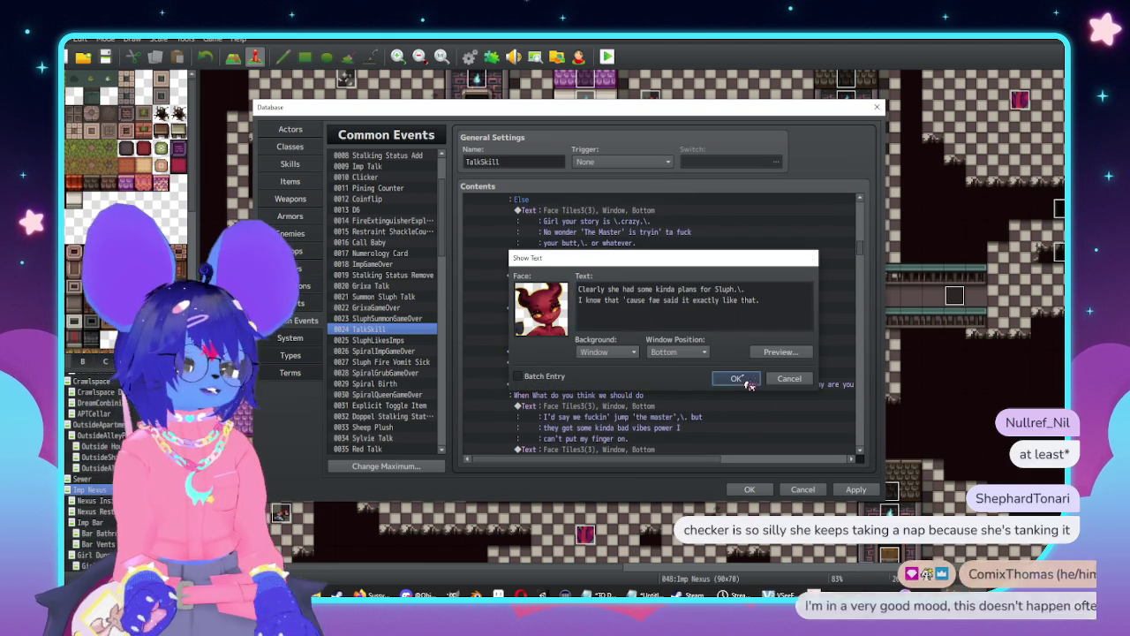
pyautogui.click(768, 379)
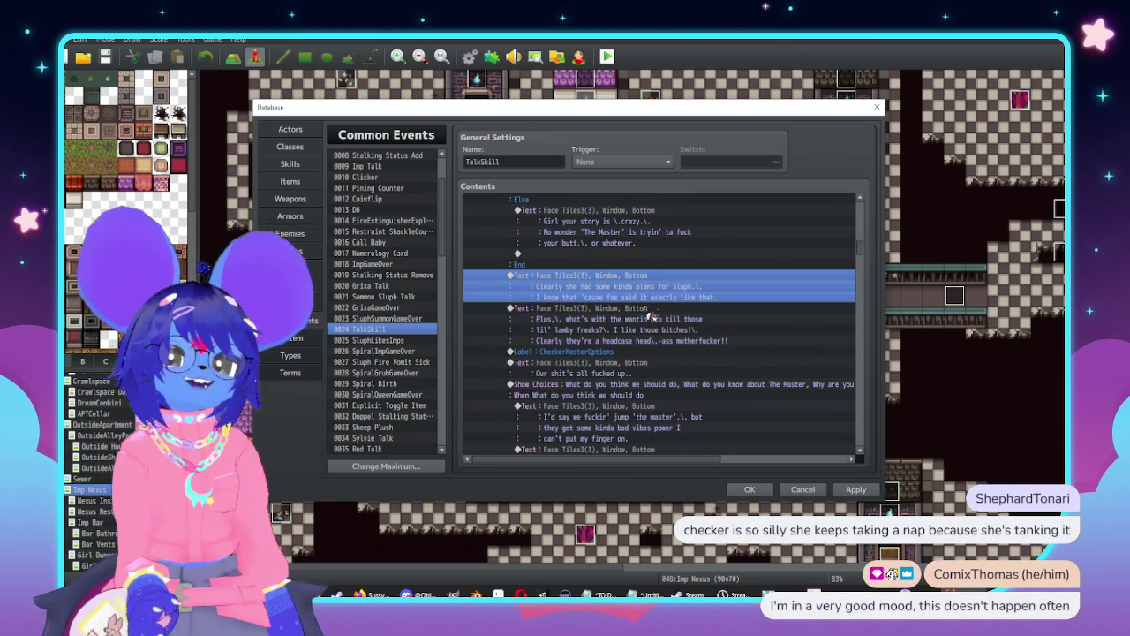
pyautogui.hotkey('alt', 'Tab')
pyautogui.hotkey('ctrl', 'f')
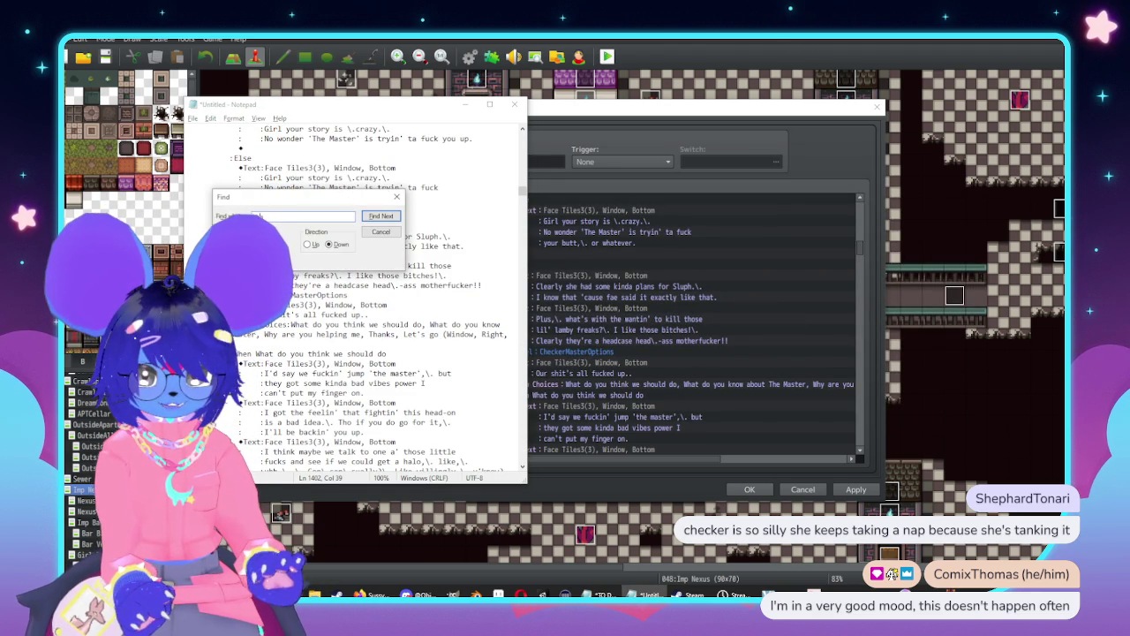
# Find the next 'he' in the Notepad copy, then apply the edits and close the Database
pyautogui.press('Return')
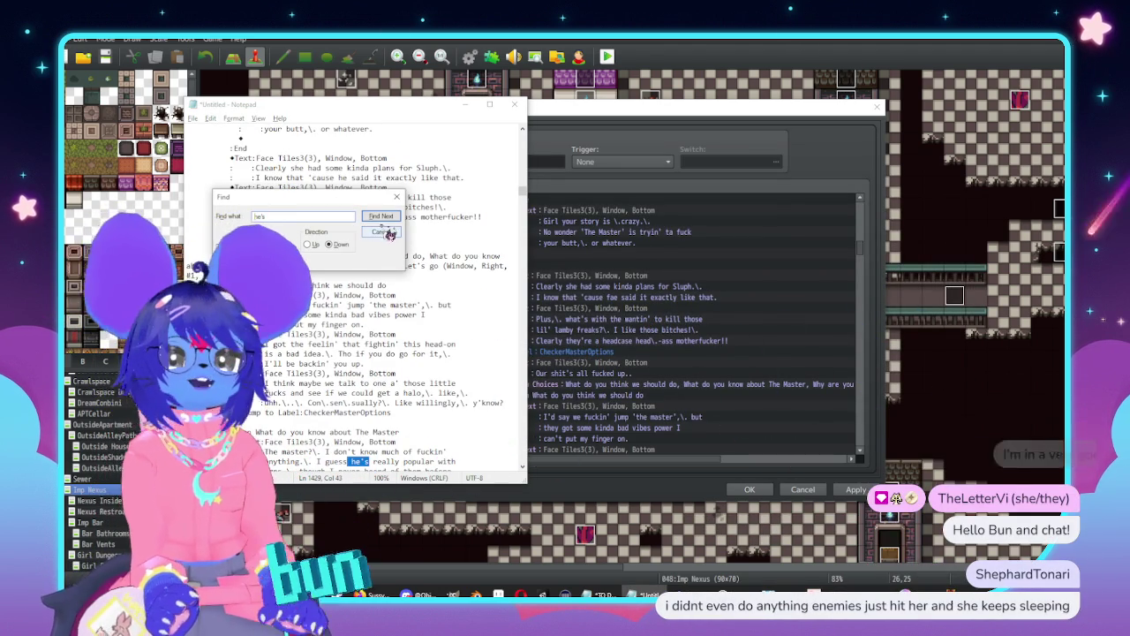
pyautogui.click(396, 196)
pyautogui.click(757, 112)
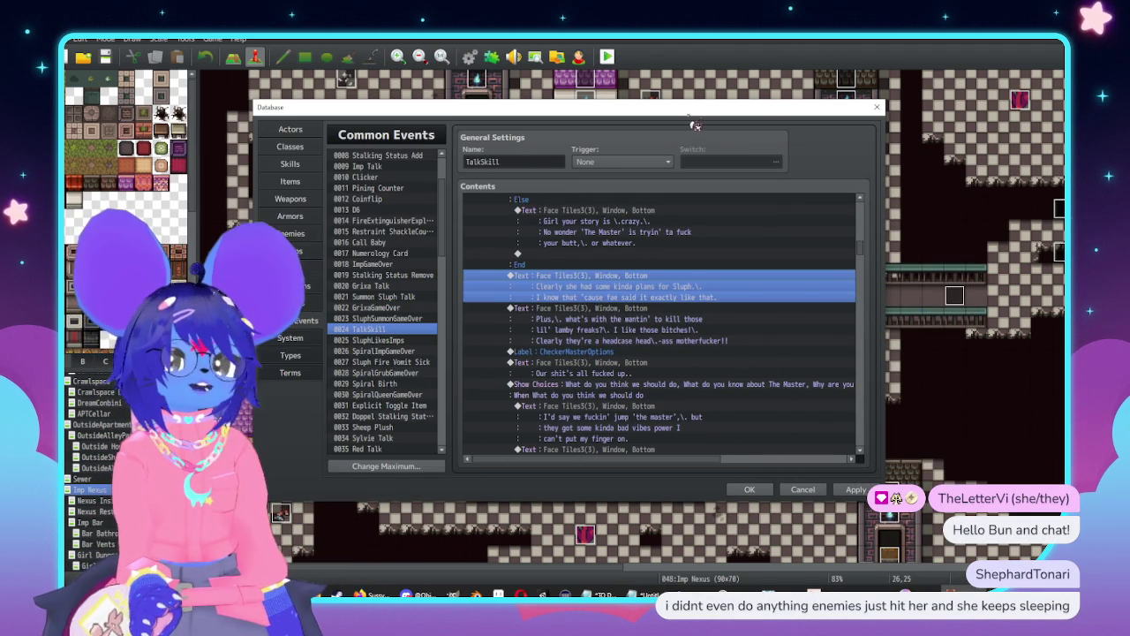
pyautogui.click(854, 490)
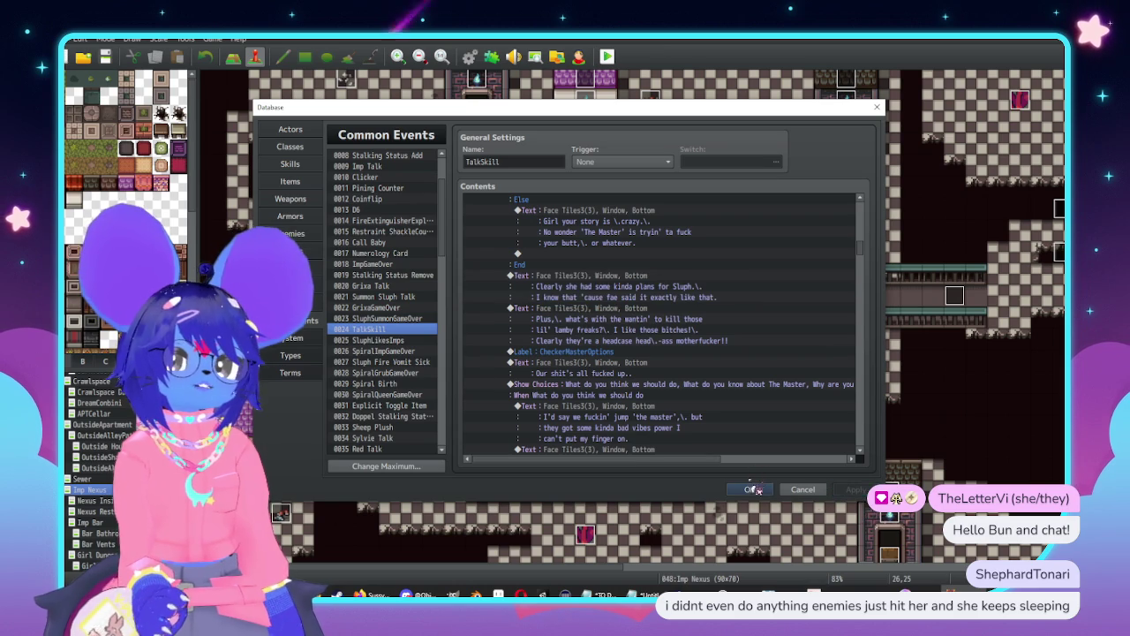
pyautogui.click(750, 490)
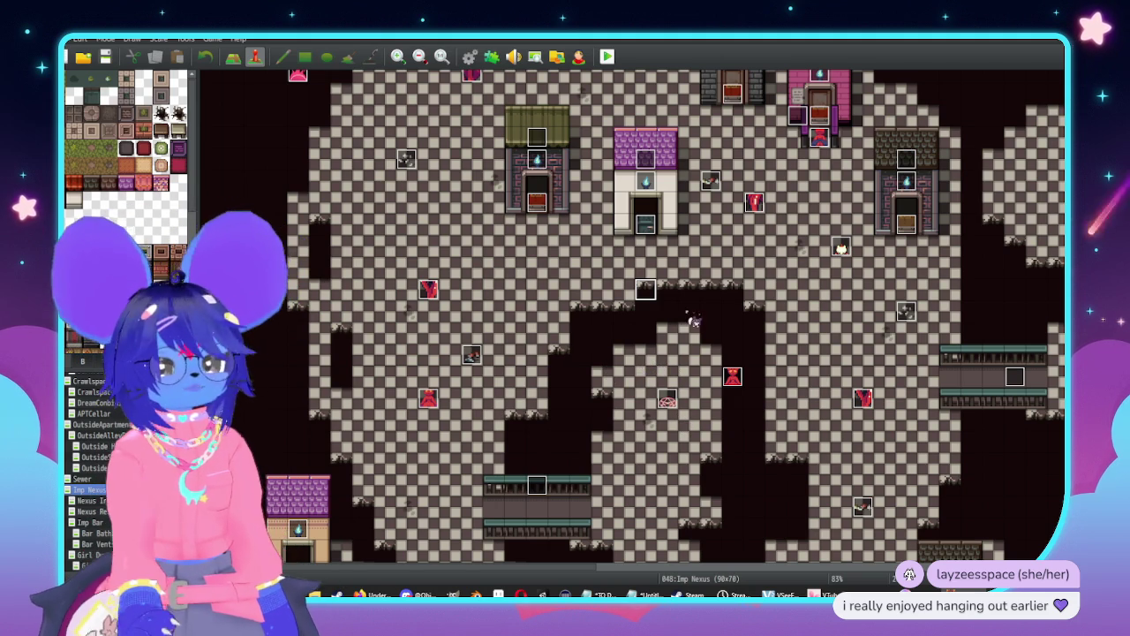
# Bring the untitled Notepad copy of TalkSkill's dialogue back to the front
pyautogui.click(644, 595)
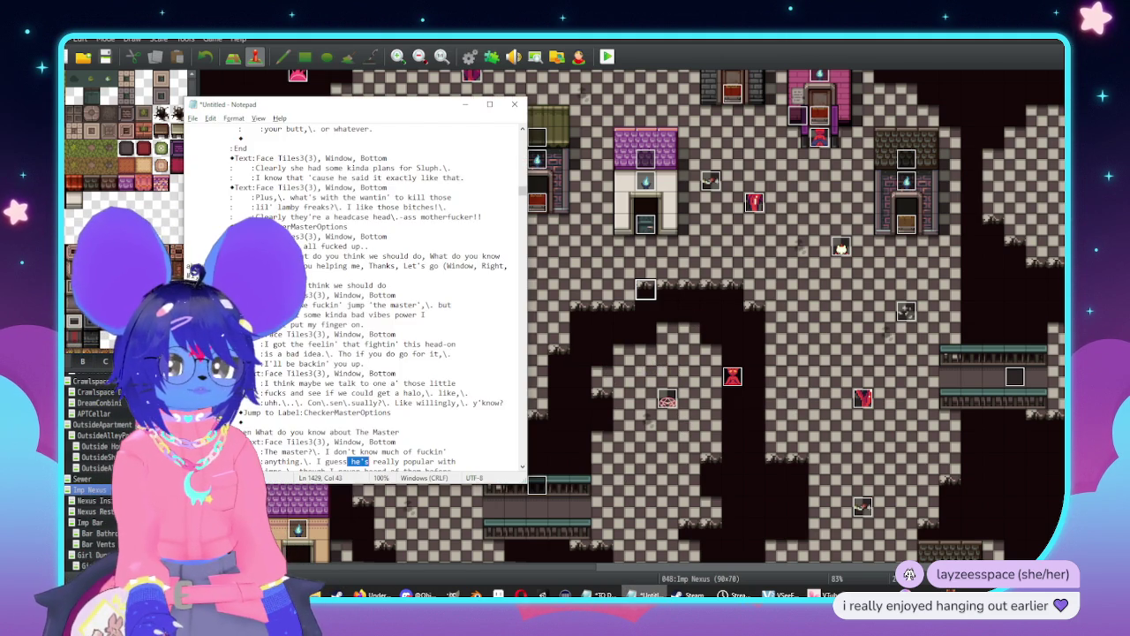
# Close the untitled Notepad copy without saving it
pyautogui.scroll(-1, 410, 324)
pyautogui.click(515, 105)
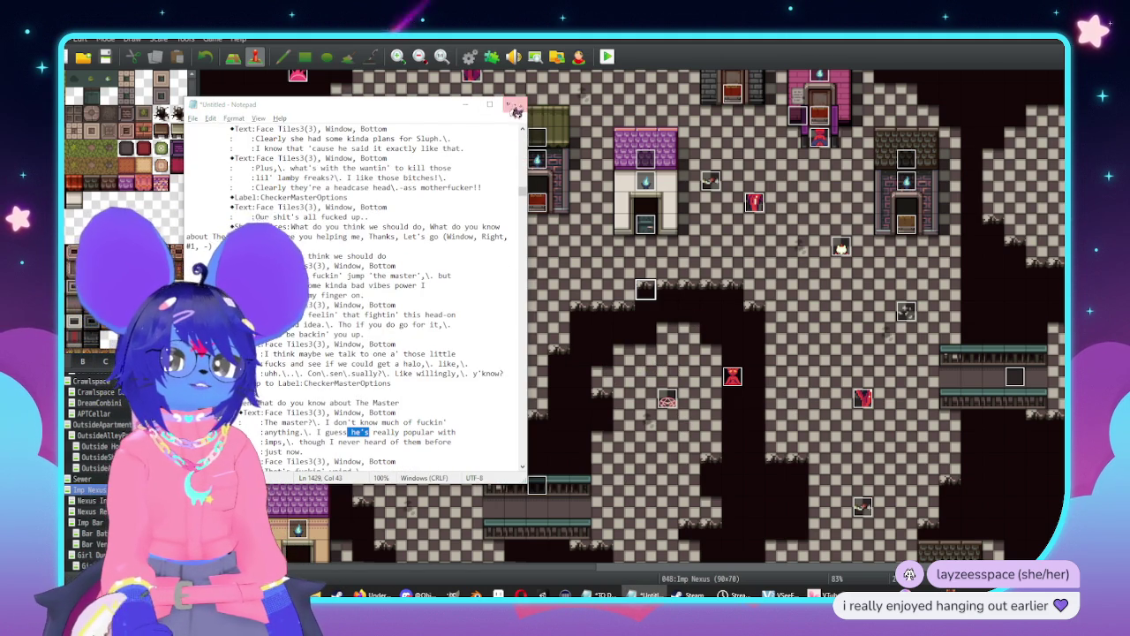
pyautogui.click(588, 309)
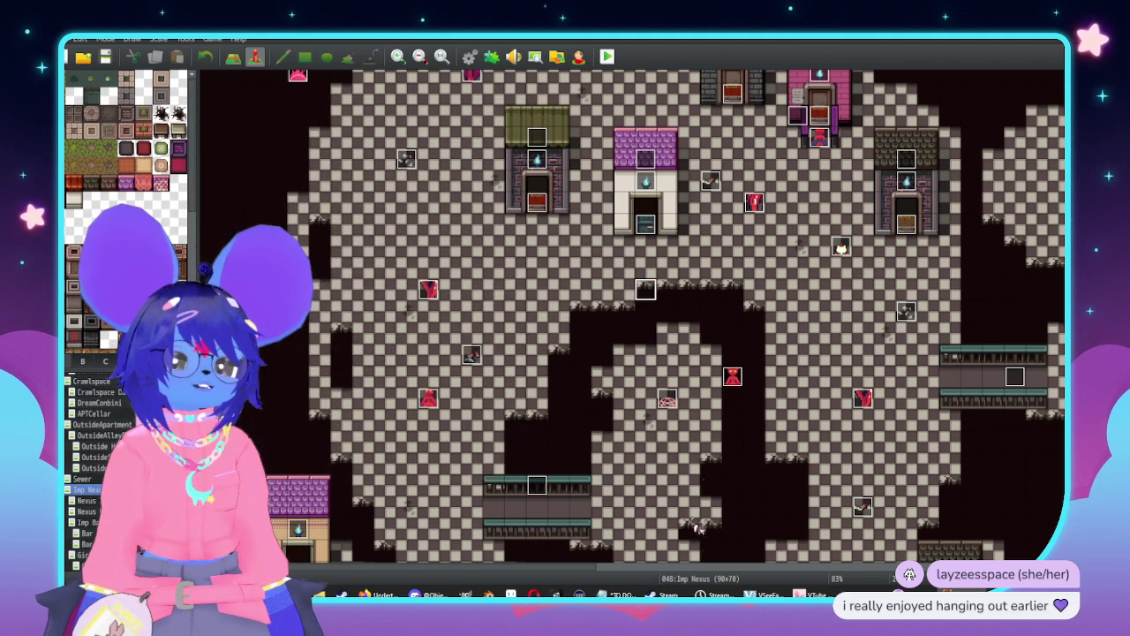
# In TO DO.txt, type 'ring the long imp' under Tiny Edits and change 'The Master' to 'long imp'
pyautogui.click(620, 593)
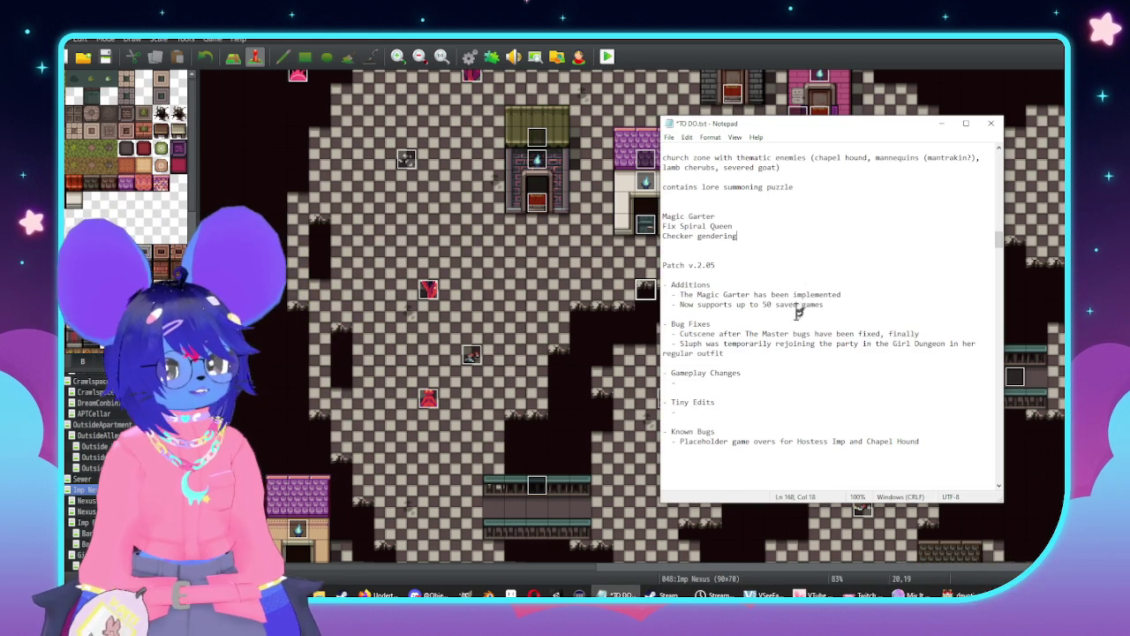
pyautogui.scroll(-1, 780, 321)
pyautogui.click(802, 381)
pyautogui.write('Fixed Checker mis-gende')
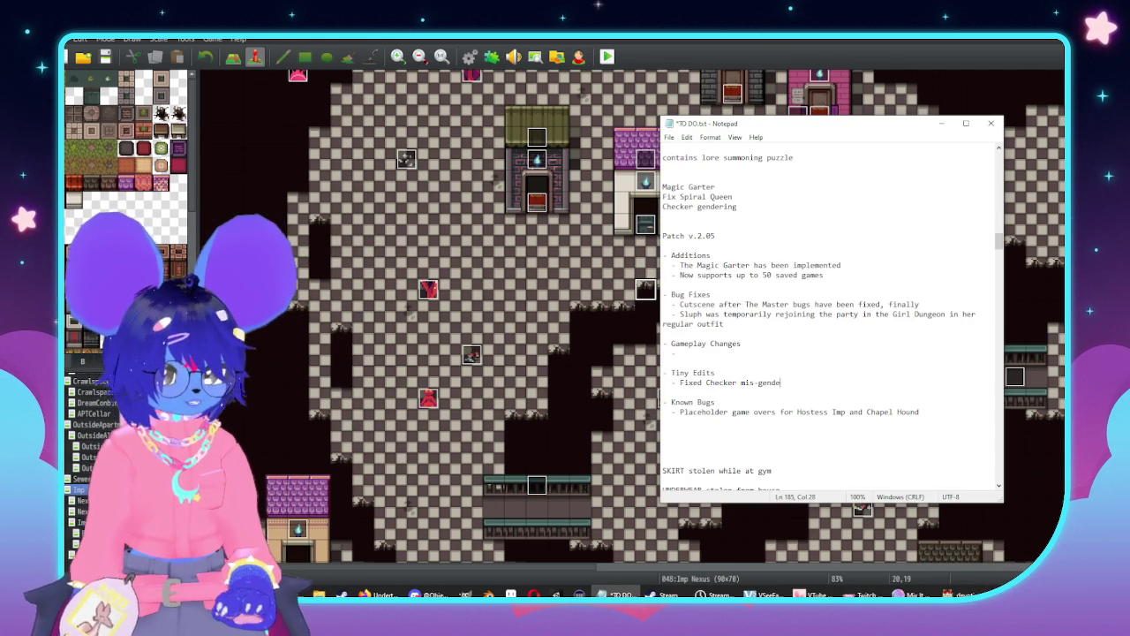
pyautogui.write('ring the long im')
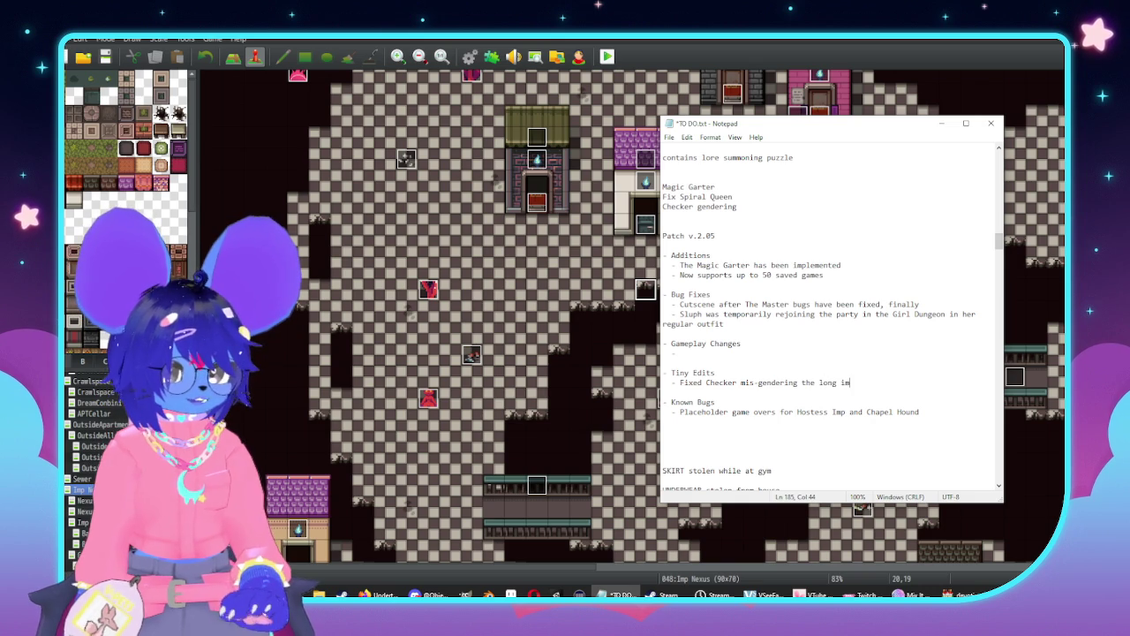
pyautogui.write('p')
pyautogui.moveTo(790, 304); pyautogui.dragTo(745, 304)
pyautogui.write('long imp')
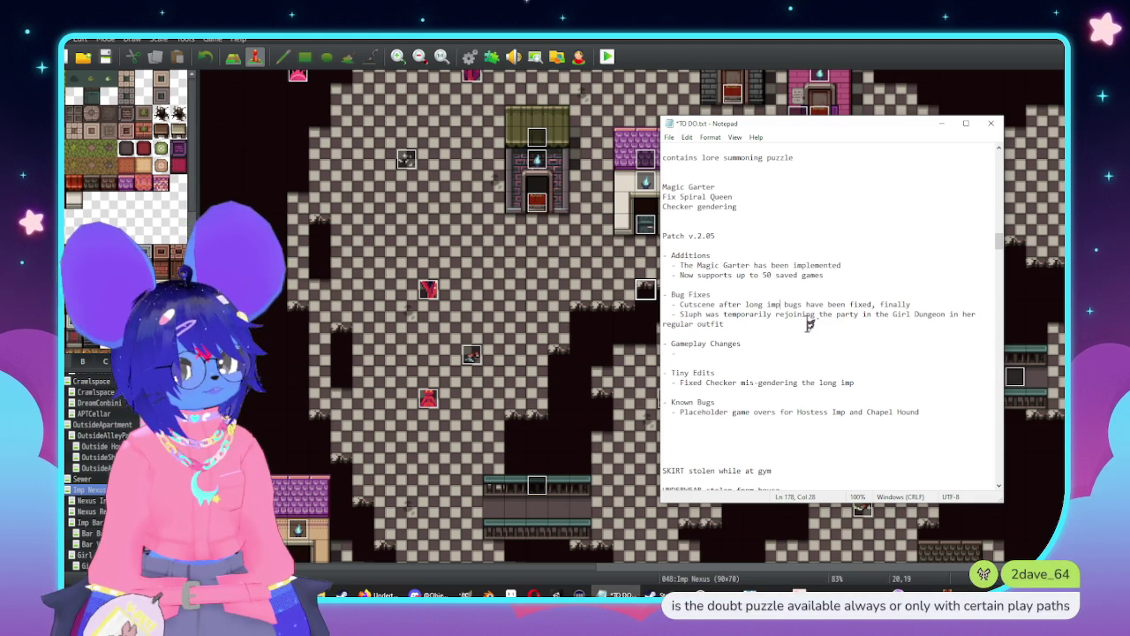
# Finish the line 'Now supports up to 50 save slots!' and save TO DO.txt
pyautogui.click(869, 274)
pyautogui.press('BackSpace')
pyautogui.press('BackSpace')
pyautogui.press('BackSpace')
pyautogui.press('BackSpace')
pyautogui.write('e slots!')
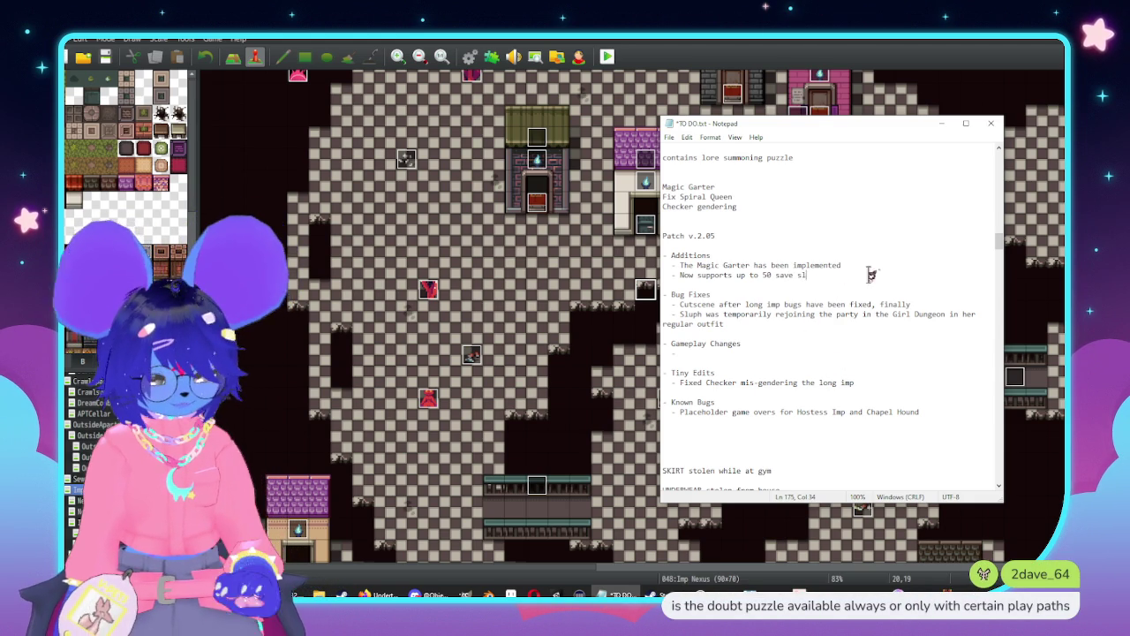
pyautogui.hotkey('ctrl', 's')
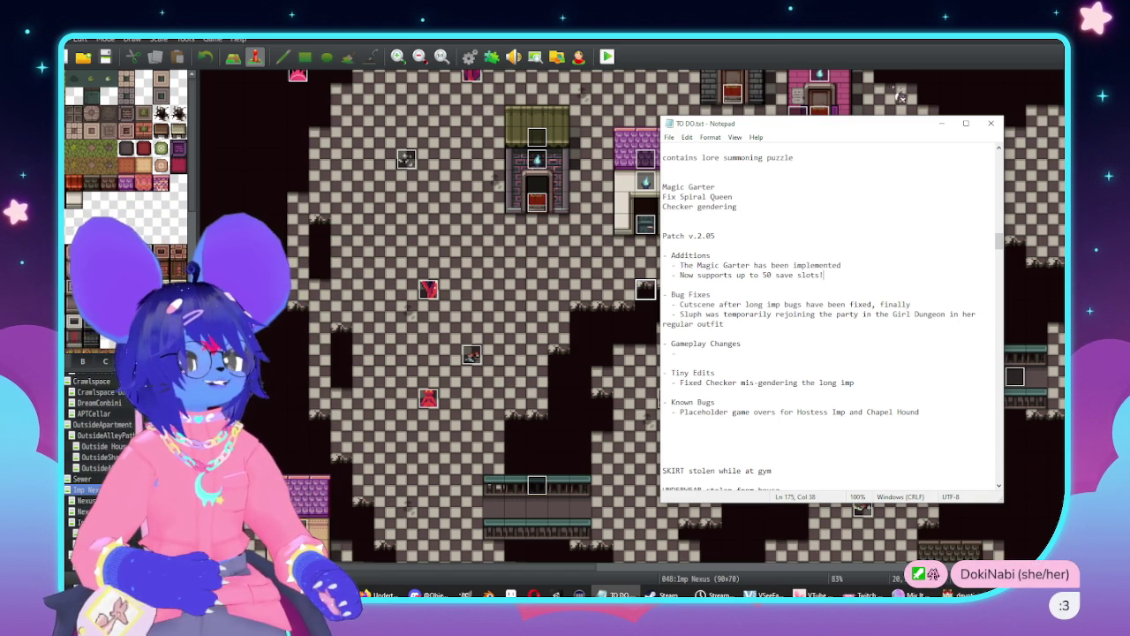
pyautogui.click(618, 289)
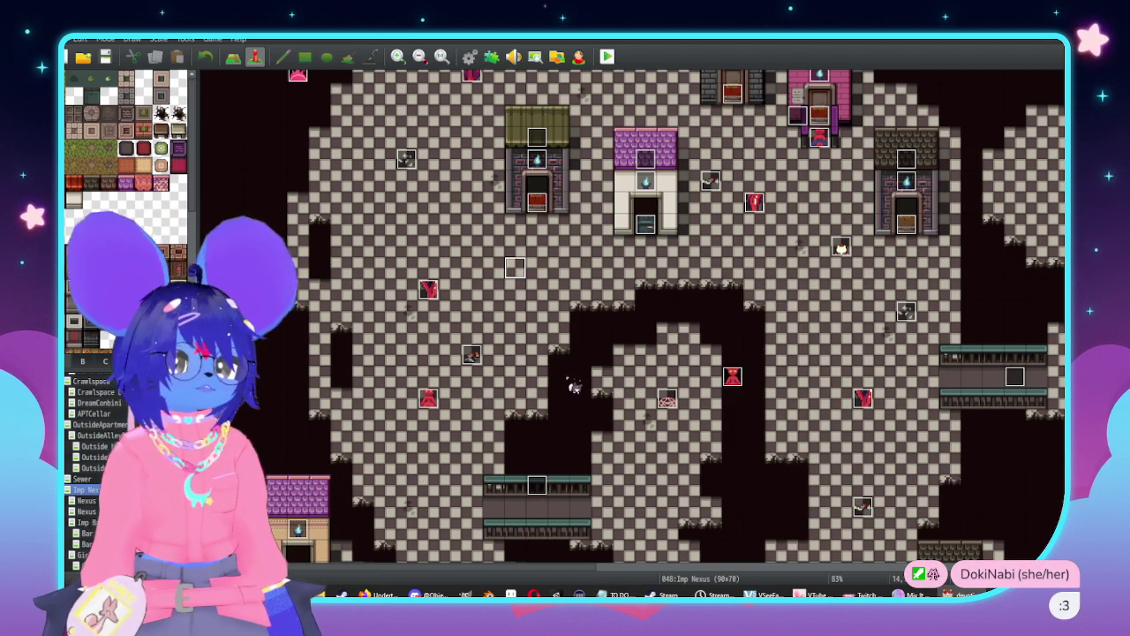
pyautogui.scroll(1, 565, 380)
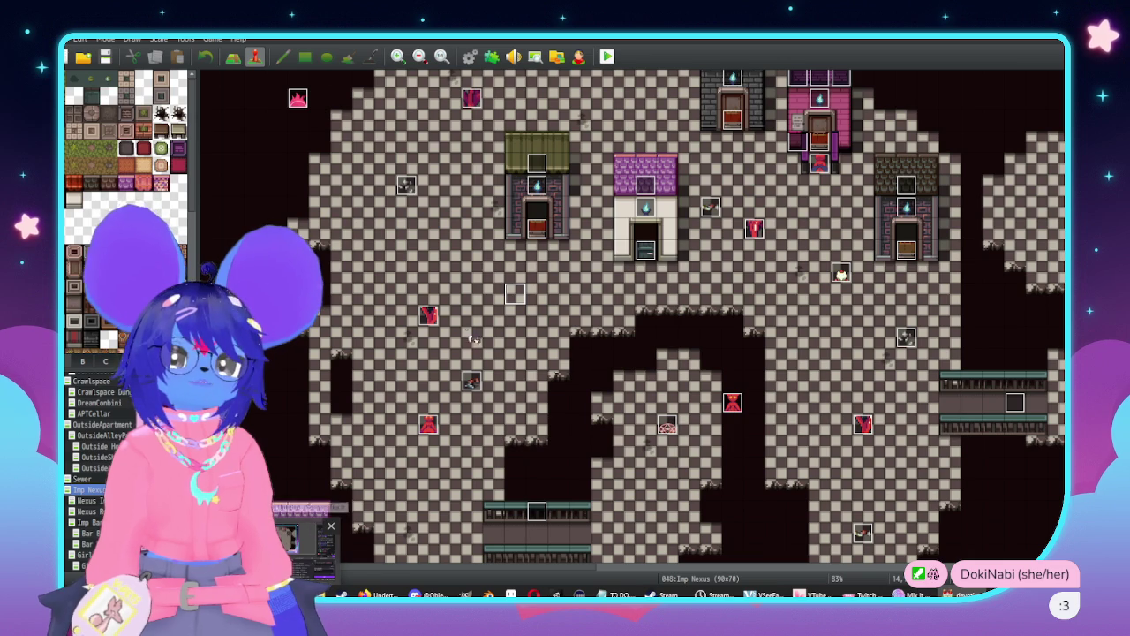
pyautogui.press('super+e')
pyautogui.moveTo(618, 79); pyautogui.dragTo(795, 0)
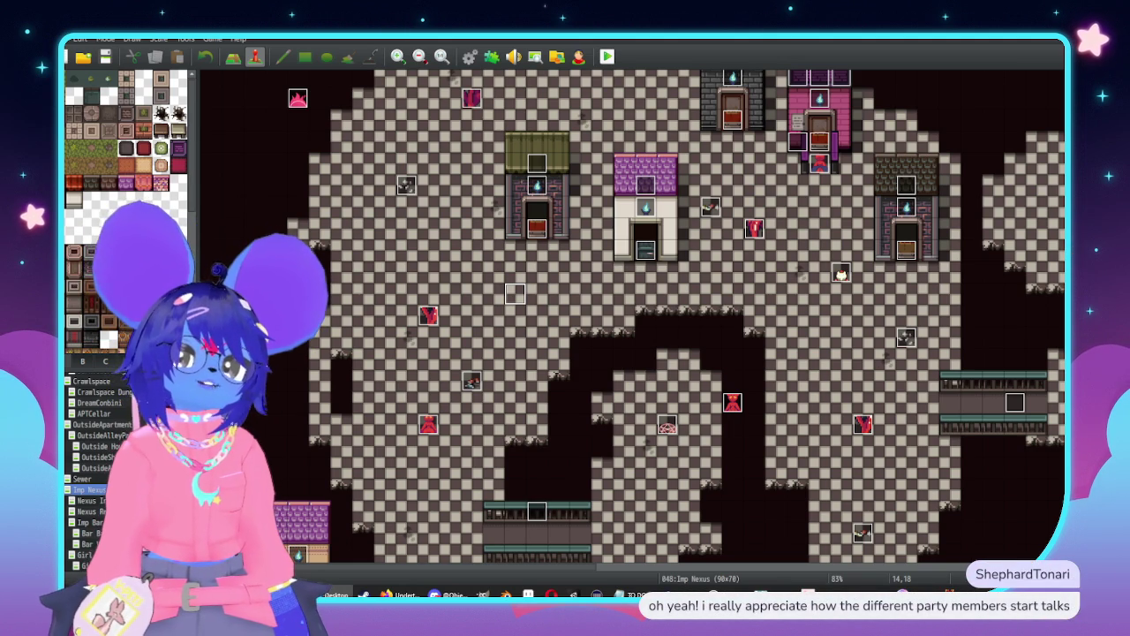
pyautogui.click(606, 56)
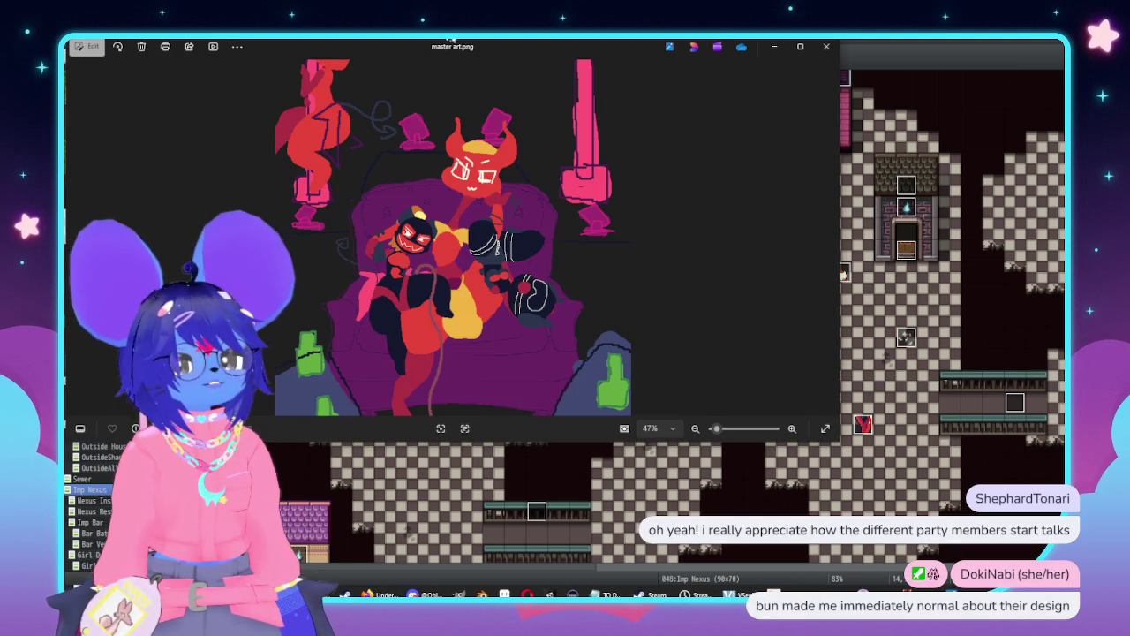
pyautogui.moveTo(451, 41)
pyautogui.mouseDown()
pyautogui.moveTo(677, 85)
pyautogui.moveTo(667, 84)
pyautogui.mouseUp()
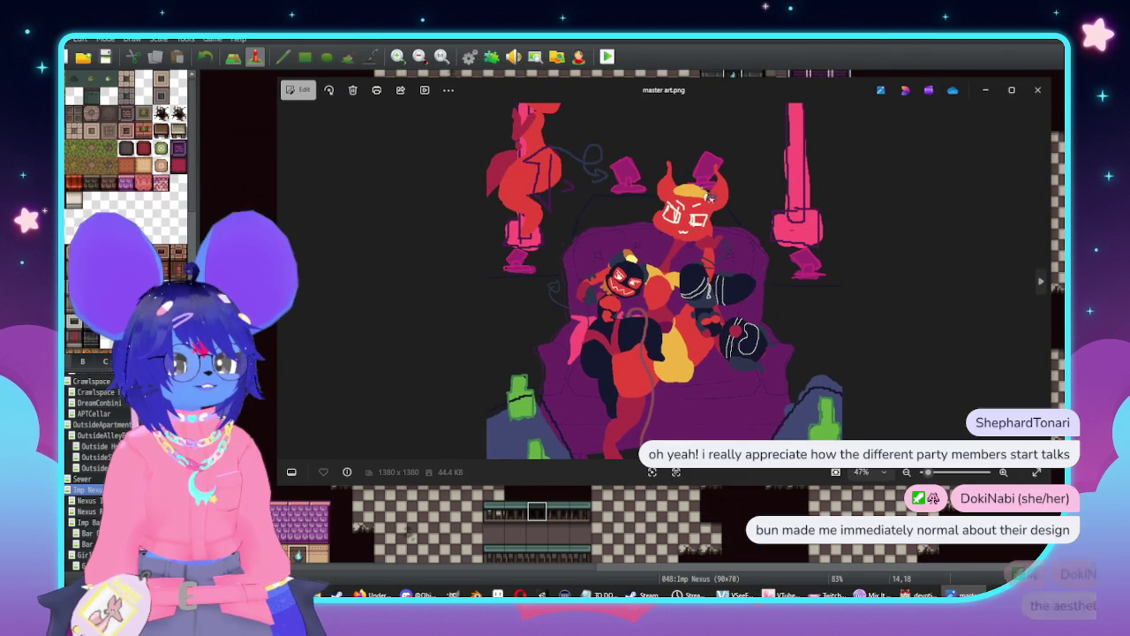
pyautogui.moveTo(757, 486); pyautogui.dragTo(755, 569)
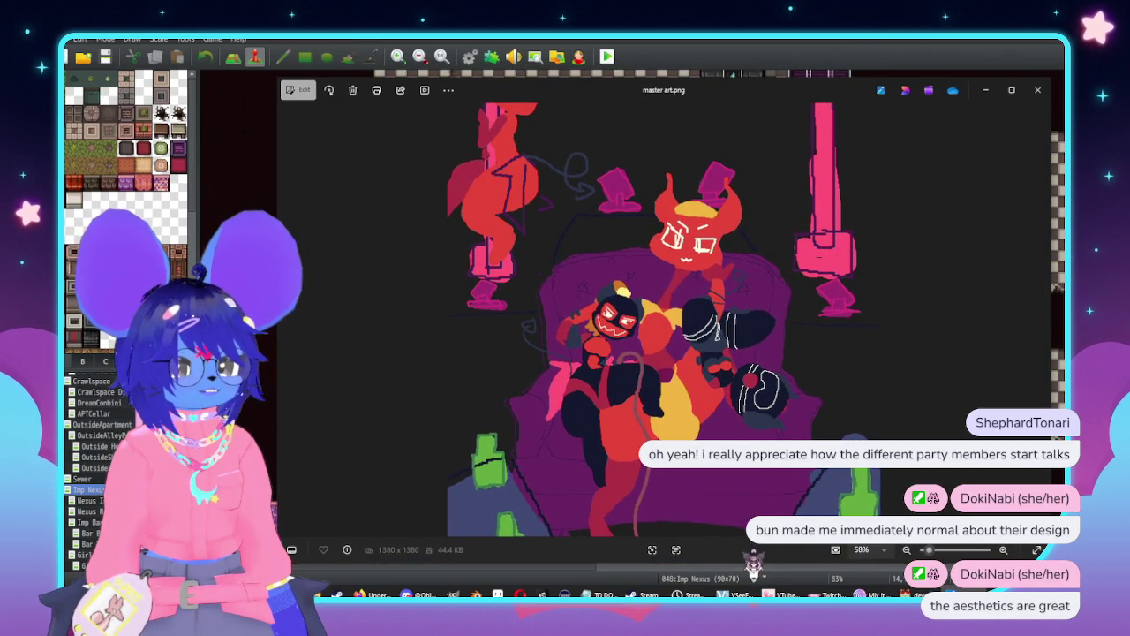
pyautogui.moveTo(785, 99); pyautogui.dragTo(744, 84)
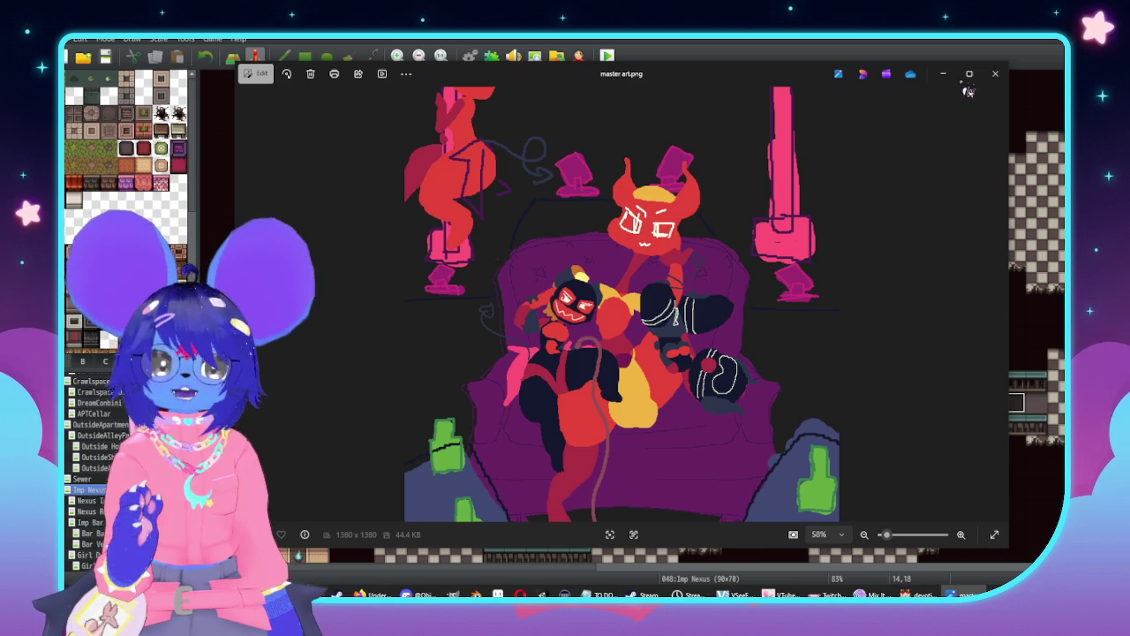
pyautogui.click(995, 73)
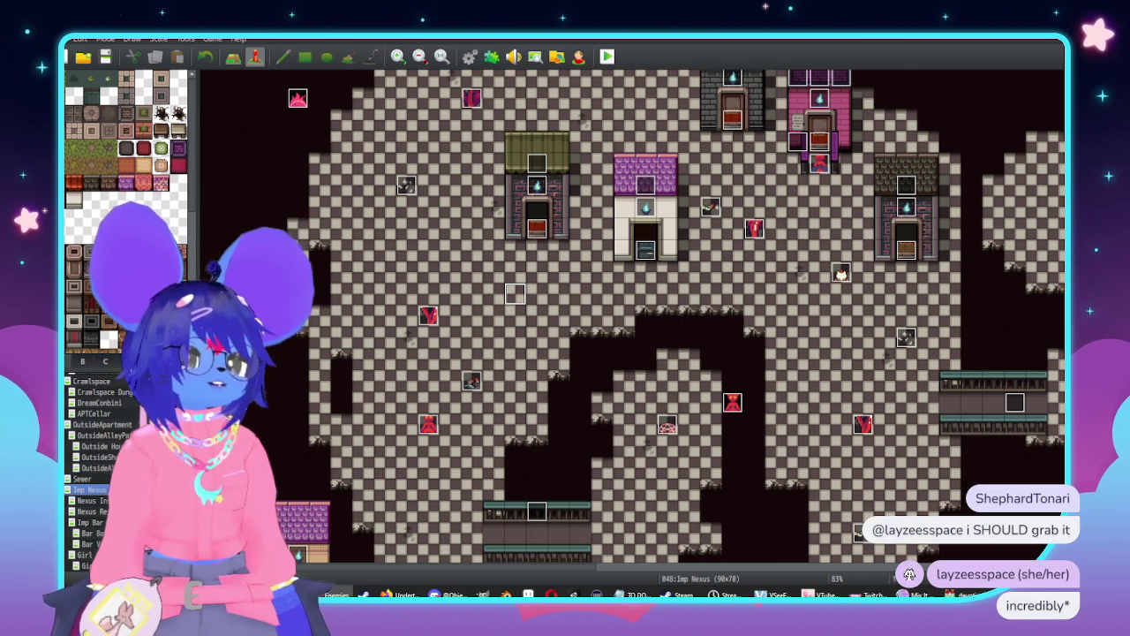
# Open the red imp archer sprite Ipervert2.png in Windows Photos over the map editor
pyautogui.press('F12')
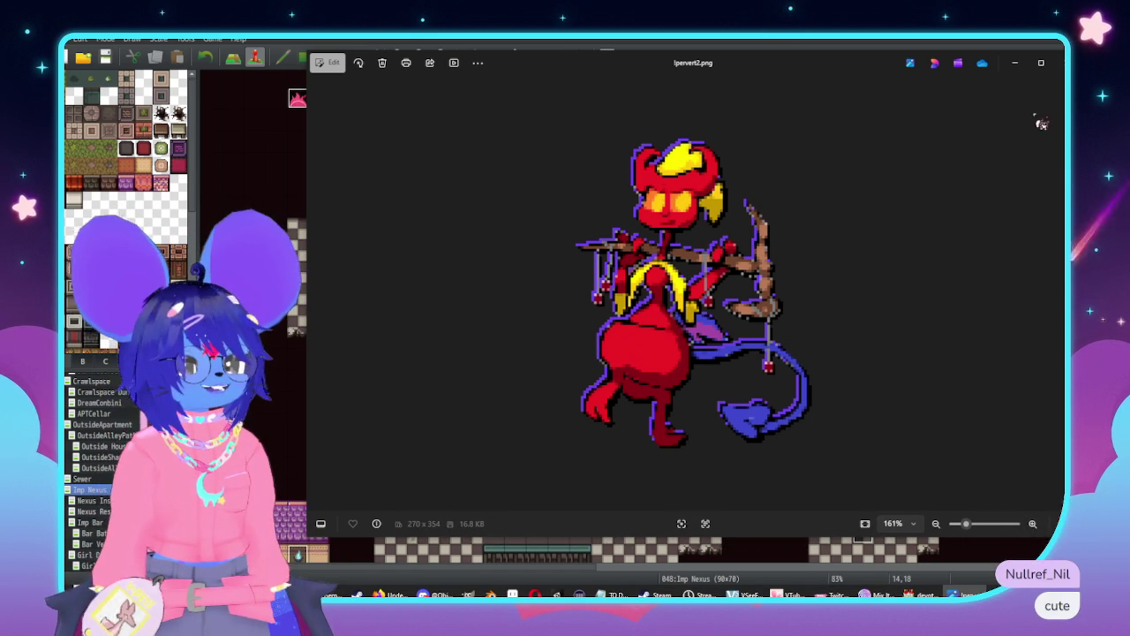
# Close the Ipervert2.png viewer so the Imp Nexus map shows again
pyautogui.click(1059, 63)
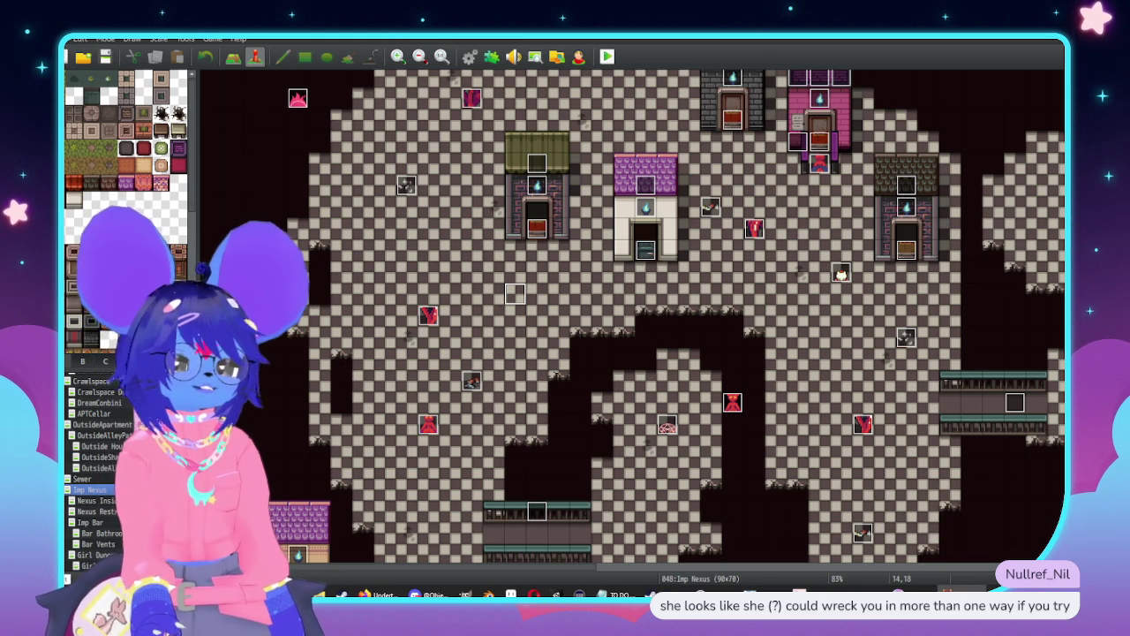
# Launch Microsoft Paint from the Start menu over the Imp Nexus map
pyautogui.press('super')
pyautogui.click(339, 329)
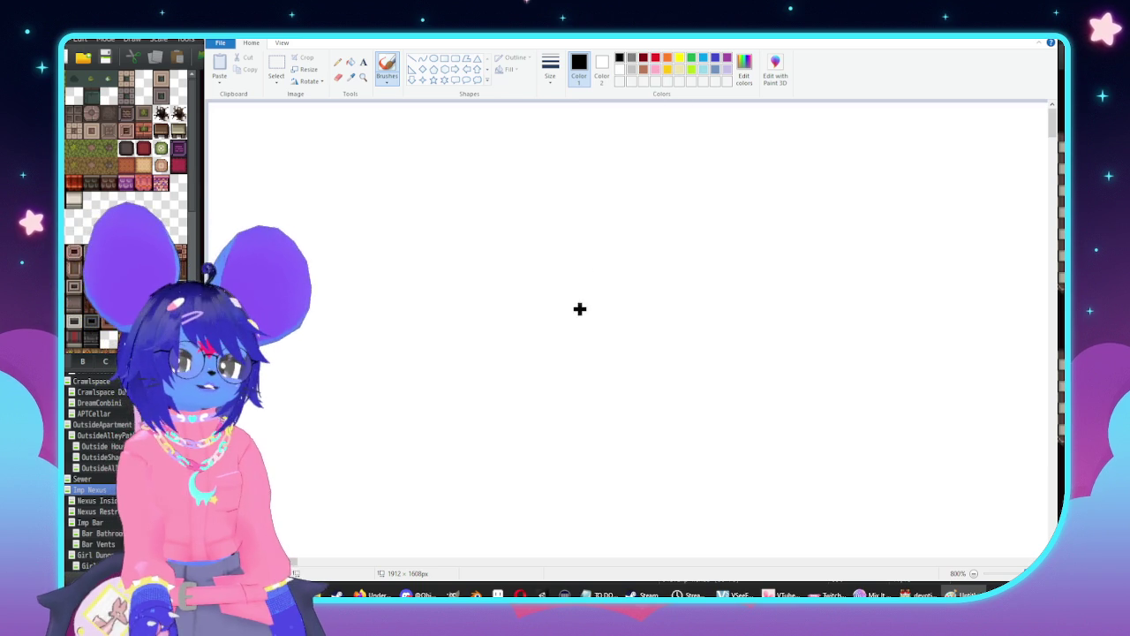
# Draw the horned face outline in black: ears, cheeks, chin and a U-shaped smile
pyautogui.moveTo(574, 290)
pyautogui.mouseDown()
pyautogui.moveTo(552, 182)
pyautogui.moveTo(494, 296)
pyautogui.moveTo(532, 321)
pyautogui.mouseUp()
pyautogui.moveTo(722, 308)
pyautogui.mouseDown()
pyautogui.moveTo(766, 166)
pyautogui.moveTo(766, 334)
pyautogui.mouseUp()
pyautogui.moveTo(596, 278); pyautogui.dragTo(715, 304)
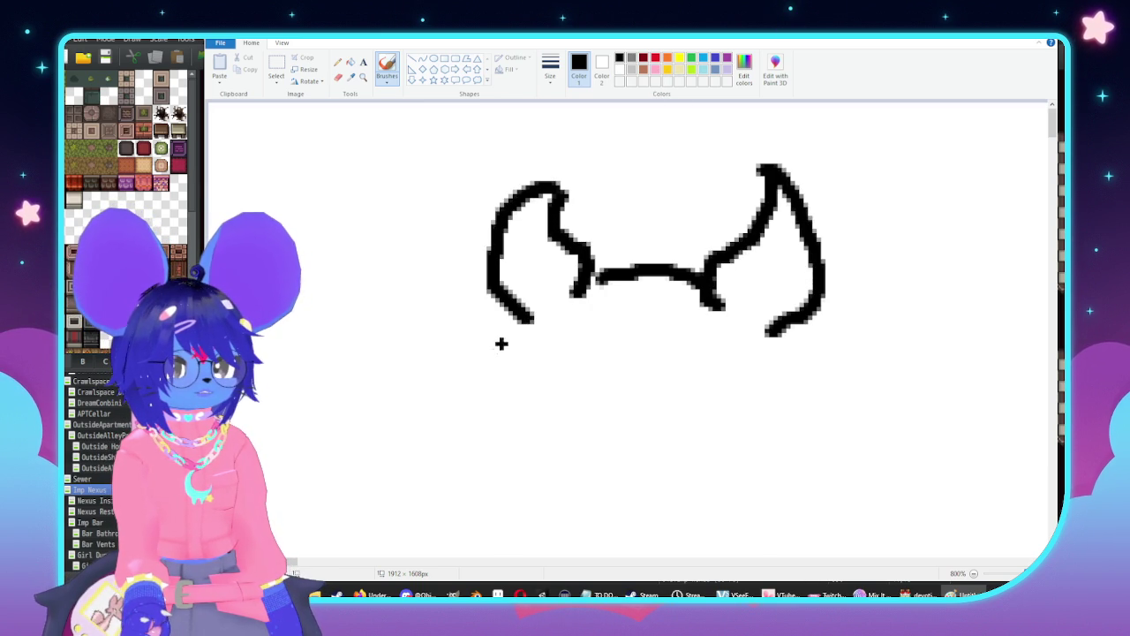
pyautogui.moveTo(523, 328)
pyautogui.mouseDown()
pyautogui.moveTo(503, 437)
pyautogui.moveTo(554, 458)
pyautogui.mouseUp()
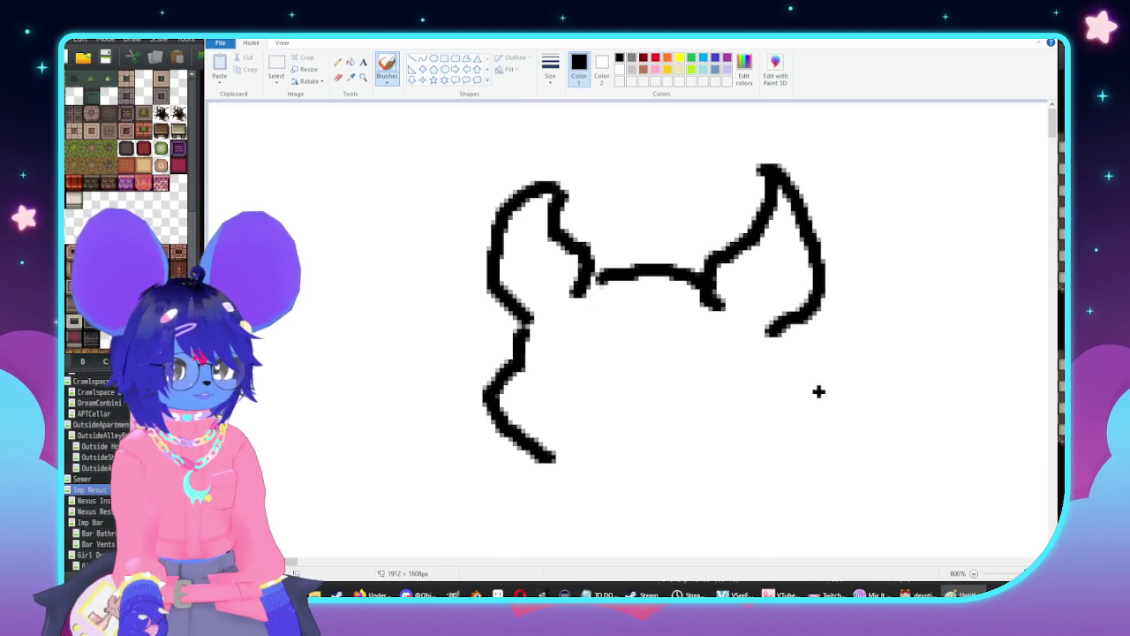
pyautogui.hotkey('ctrl', 'z')
pyautogui.moveTo(519, 357)
pyautogui.mouseDown()
pyautogui.moveTo(593, 471)
pyautogui.moveTo(611, 475)
pyautogui.mouseUp()
pyautogui.moveTo(737, 346)
pyautogui.mouseDown()
pyautogui.moveTo(748, 413)
pyautogui.moveTo(689, 505)
pyautogui.moveTo(653, 484)
pyautogui.moveTo(764, 428)
pyautogui.mouseUp()
pyautogui.hotkey('ctrl', 'z')
pyautogui.moveTo(620, 439); pyautogui.dragTo(677, 431)
pyautogui.moveTo(588, 416); pyautogui.dragTo(623, 442)
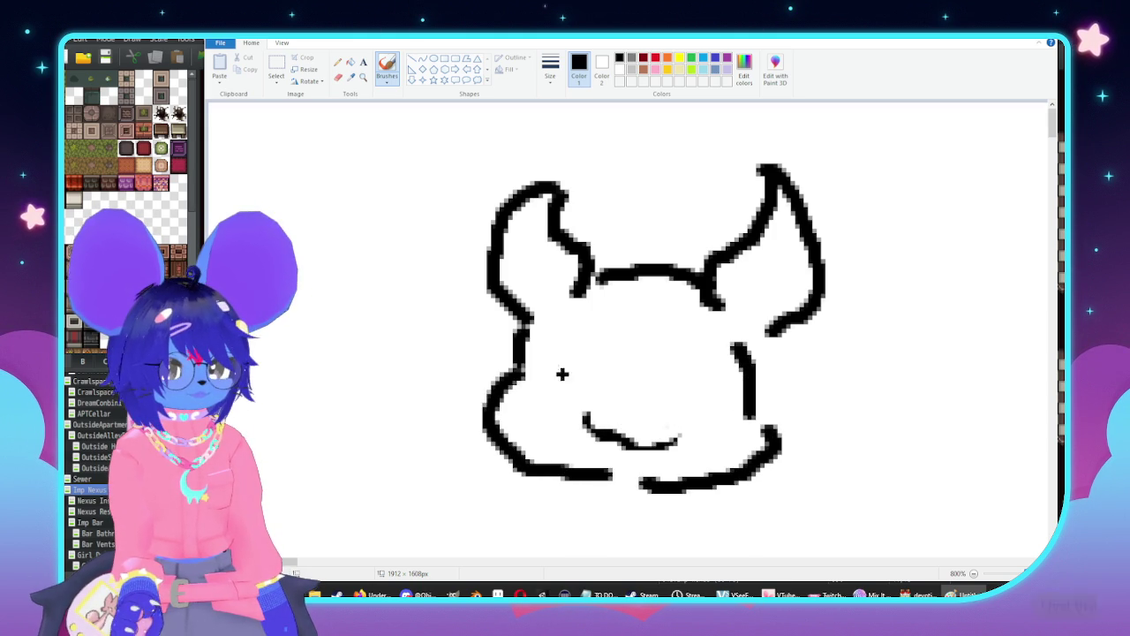
# Draw both eyes in black with outlines and filled pupils
pyautogui.moveTo(538, 342)
pyautogui.mouseDown()
pyautogui.moveTo(562, 362)
pyautogui.moveTo(629, 335)
pyautogui.mouseUp()
pyautogui.hotkey('ctrl', 'z')
pyautogui.hotkey('ctrl', 'z')
pyautogui.moveTo(529, 347)
pyautogui.mouseDown()
pyautogui.moveTo(609, 346)
pyautogui.moveTo(615, 324)
pyautogui.moveTo(662, 360)
pyautogui.moveTo(715, 372)
pyautogui.mouseUp()
pyautogui.moveTo(549, 391)
pyautogui.mouseDown()
pyautogui.moveTo(605, 391)
pyautogui.moveTo(527, 391)
pyautogui.mouseUp()
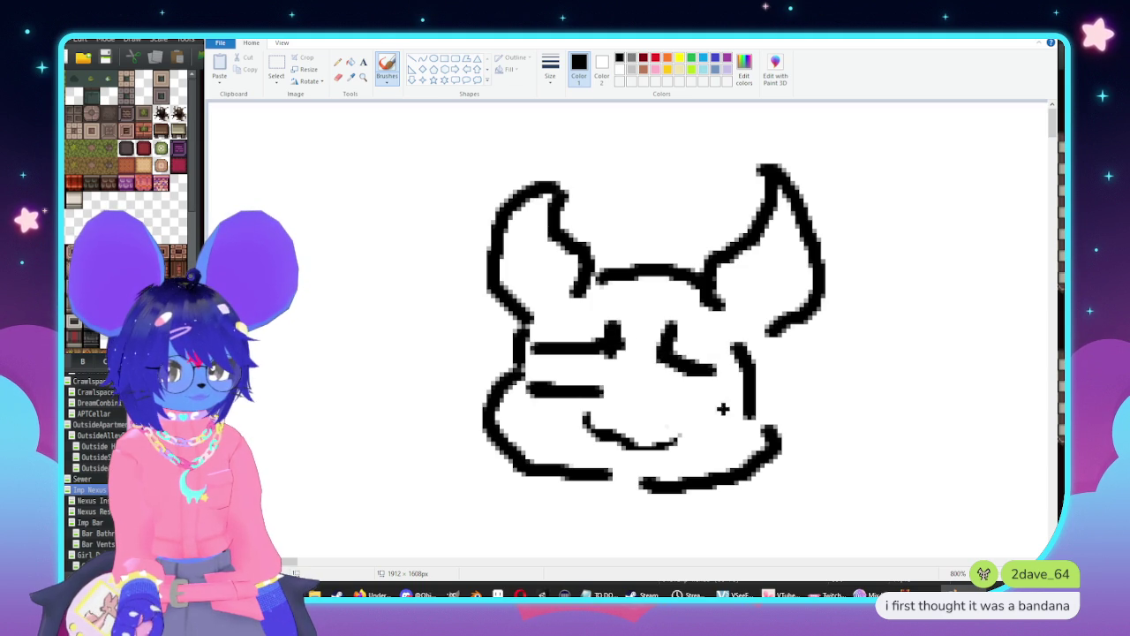
pyautogui.moveTo(651, 399); pyautogui.dragTo(720, 424)
pyautogui.moveTo(575, 353)
pyautogui.mouseDown()
pyautogui.moveTo(578, 388)
pyautogui.moveTo(604, 380)
pyautogui.mouseUp()
pyautogui.moveTo(702, 375)
pyautogui.mouseDown()
pyautogui.moveTo(687, 388)
pyautogui.moveTo(714, 411)
pyautogui.moveTo(699, 376)
pyautogui.mouseUp()
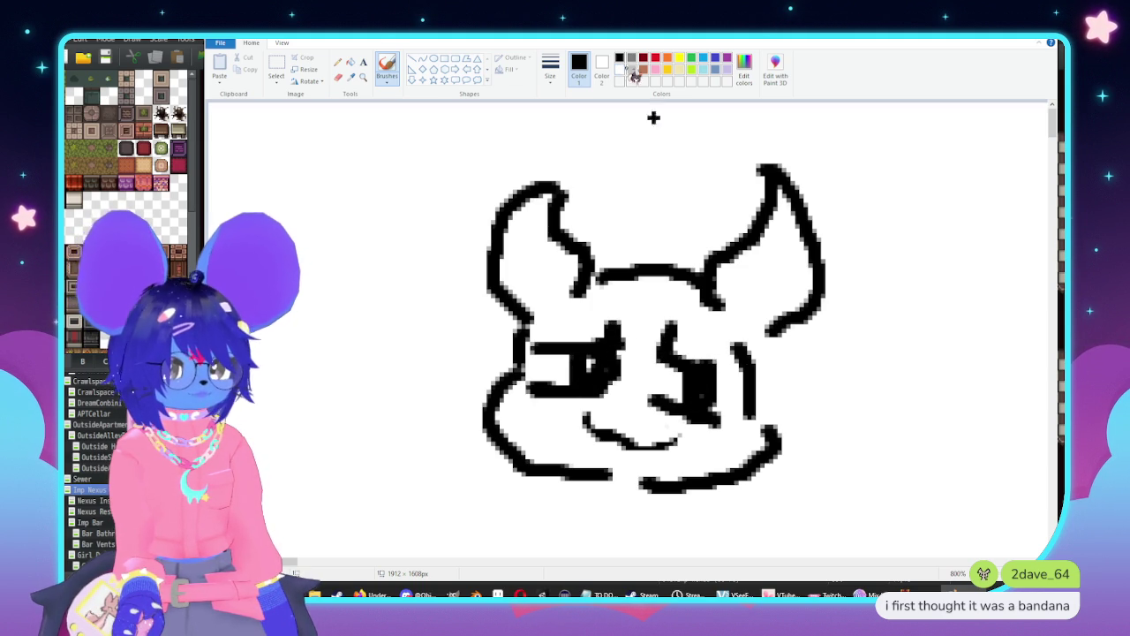
# Add a gold halo above the head and a gold stroke beside the face
pyautogui.click(667, 69)
pyautogui.moveTo(583, 283)
pyautogui.mouseDown()
pyautogui.moveTo(724, 298)
pyautogui.moveTo(719, 274)
pyautogui.moveTo(583, 232)
pyautogui.moveTo(593, 265)
pyautogui.mouseUp()
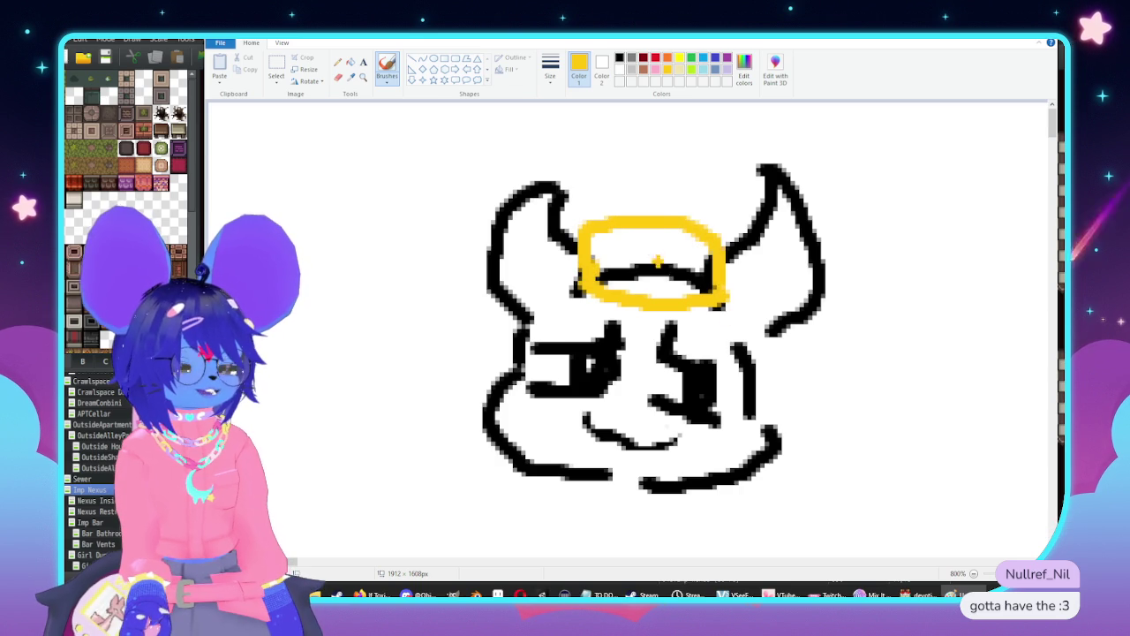
pyautogui.hotkey('ctrl', 'z')
pyautogui.hotkey('ctrl', 'z')
pyautogui.moveTo(724, 258)
pyautogui.mouseDown()
pyautogui.moveTo(630, 253)
pyautogui.moveTo(569, 279)
pyautogui.mouseUp()
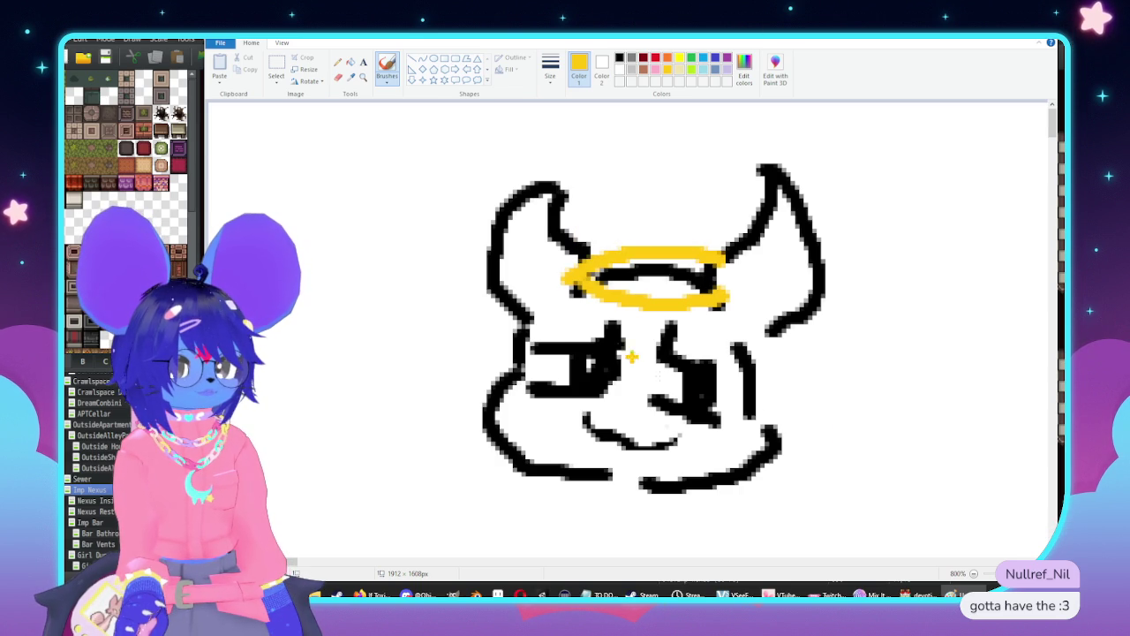
pyautogui.moveTo(768, 362)
pyautogui.mouseDown()
pyautogui.moveTo(821, 540)
pyautogui.moveTo(731, 487)
pyautogui.mouseUp()
pyautogui.scroll(-1, 827, 362)
pyautogui.scroll(1, 809, 415)
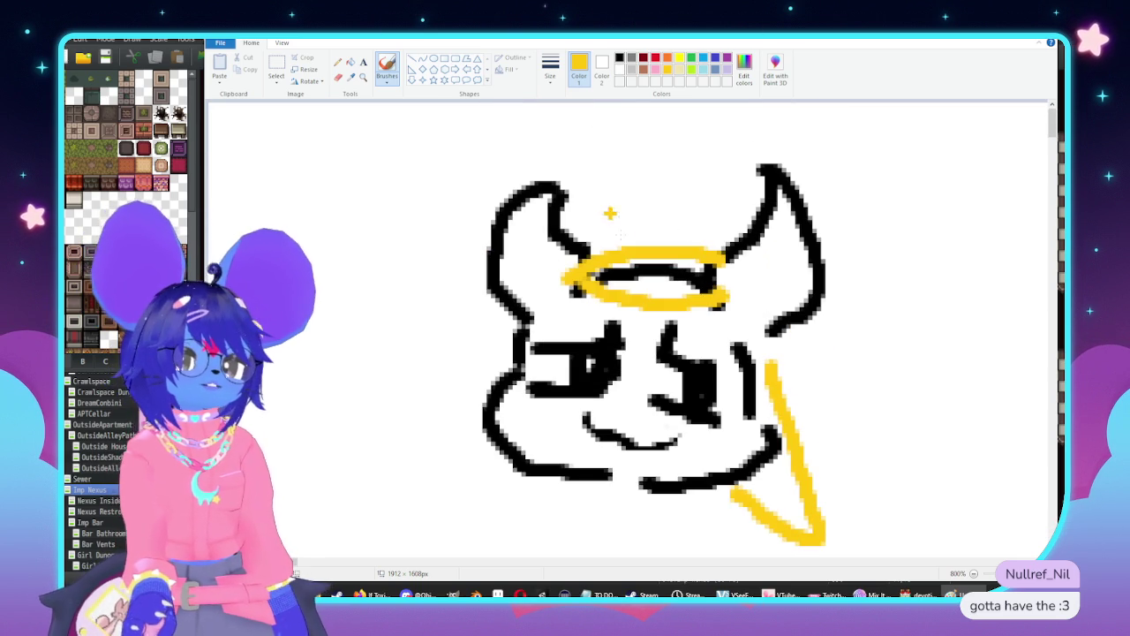
pyautogui.click(618, 58)
# Draw a new black figure outline with a base, upper body and pointed head
pyautogui.scroll(-5, 508, 326)
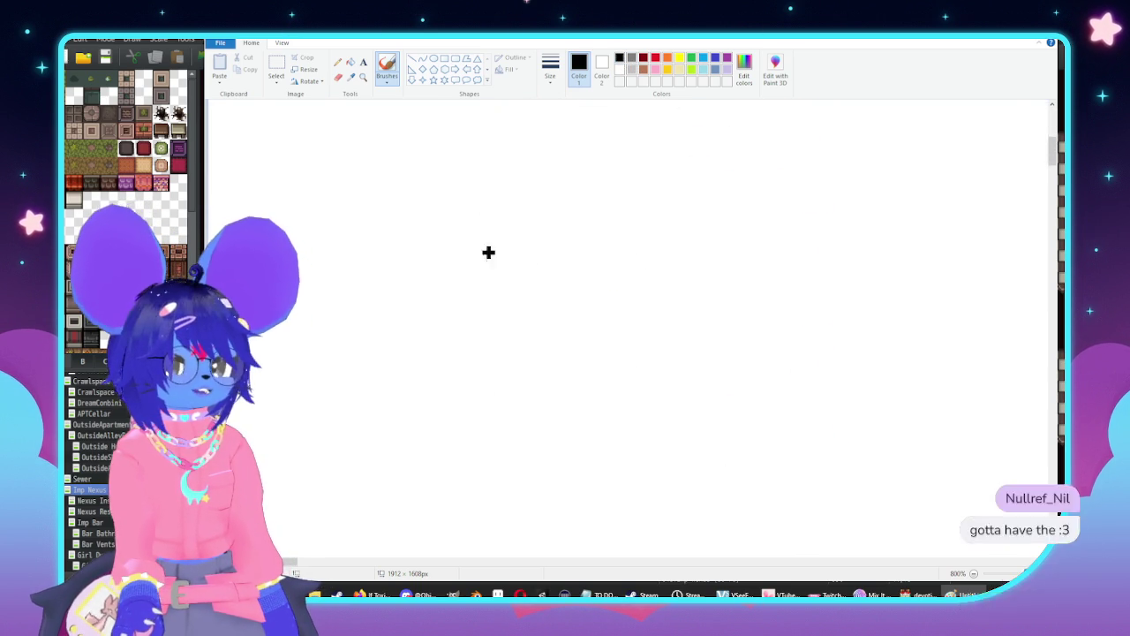
pyautogui.moveTo(444, 251)
pyautogui.mouseDown()
pyautogui.moveTo(361, 353)
pyautogui.moveTo(369, 413)
pyautogui.moveTo(441, 434)
pyautogui.mouseUp()
pyautogui.moveTo(393, 395); pyautogui.dragTo(433, 395)
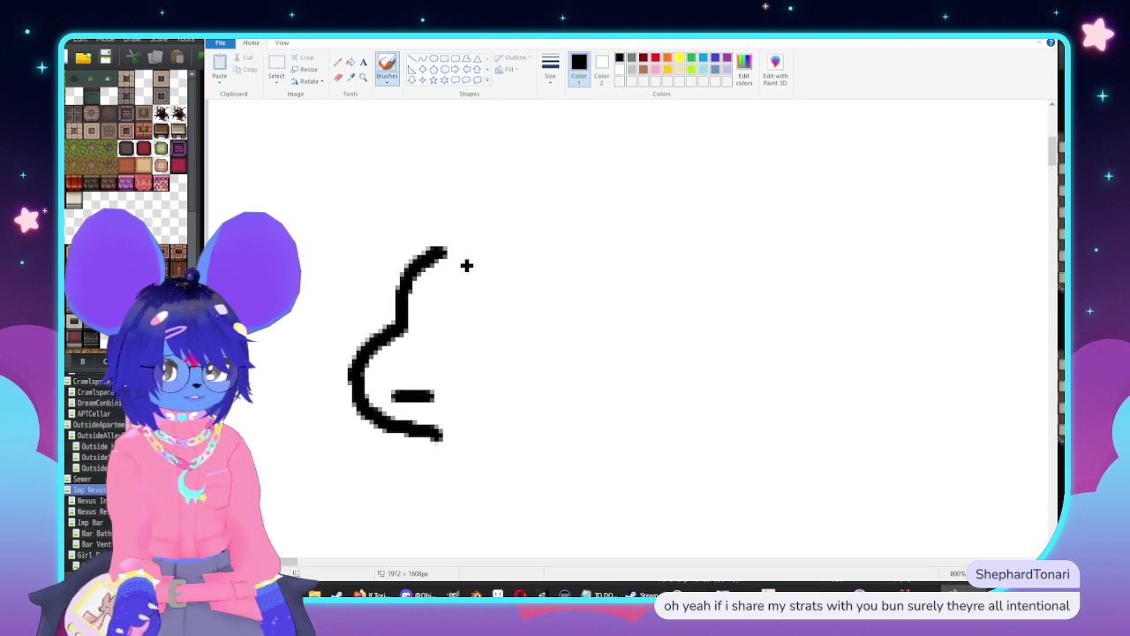
pyautogui.moveTo(455, 258)
pyautogui.mouseDown()
pyautogui.moveTo(512, 323)
pyautogui.moveTo(481, 187)
pyautogui.moveTo(579, 139)
pyautogui.moveTo(540, 181)
pyautogui.moveTo(542, 319)
pyautogui.moveTo(525, 325)
pyautogui.mouseUp()
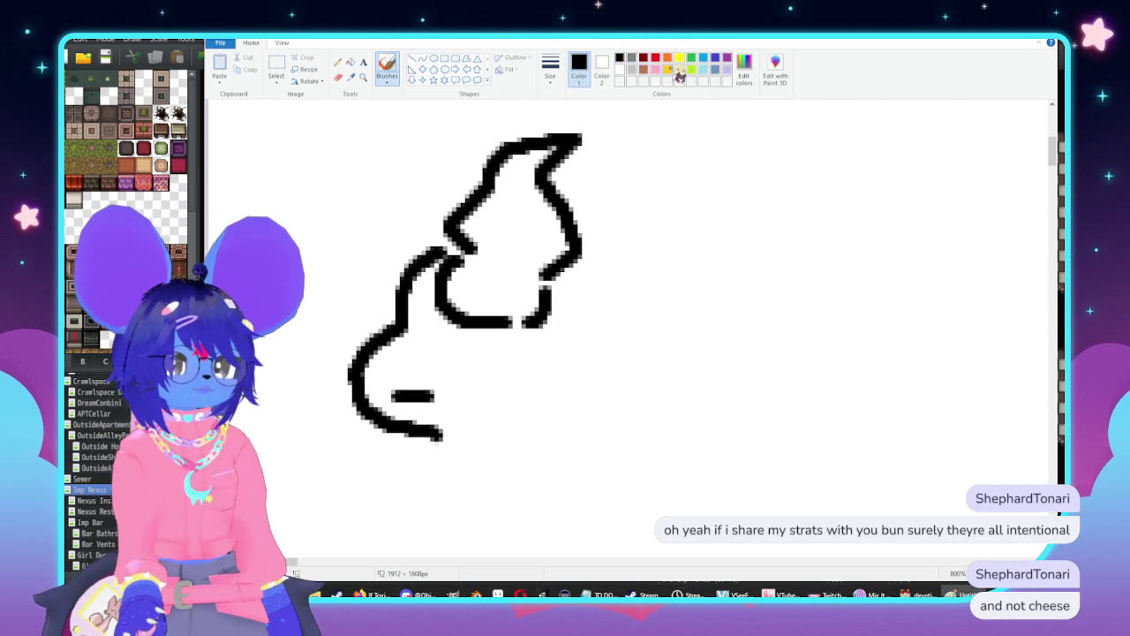
pyautogui.moveTo(559, 274)
pyautogui.mouseDown()
pyautogui.moveTo(593, 305)
pyautogui.moveTo(586, 364)
pyautogui.mouseUp()
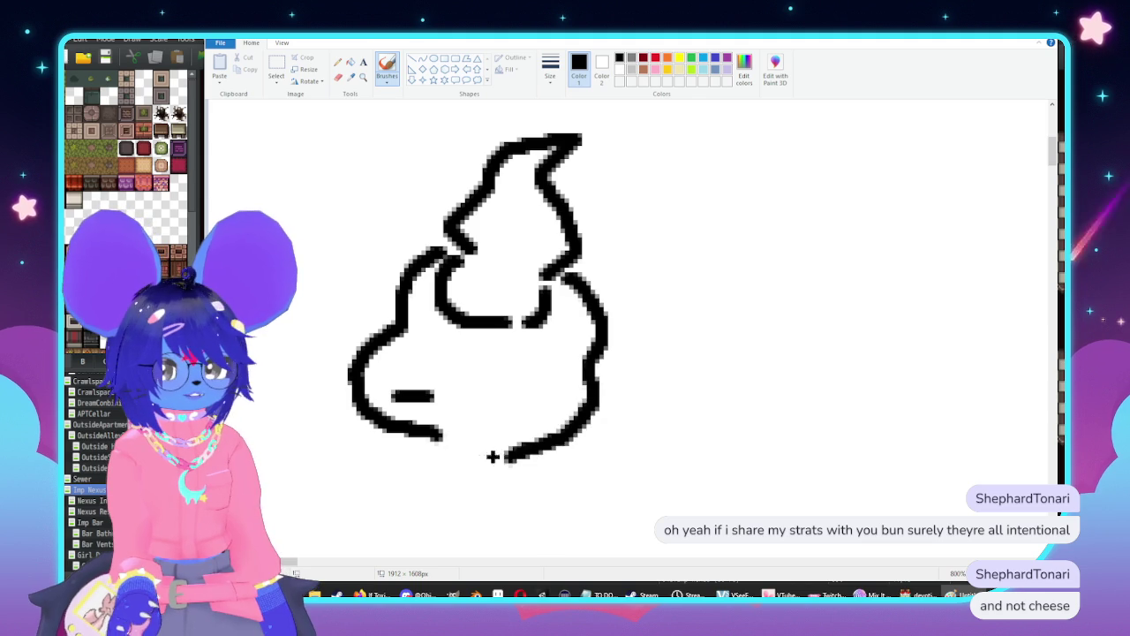
pyautogui.hotkey('ctrl', 'z')
pyautogui.moveTo(569, 282)
pyautogui.mouseDown()
pyautogui.moveTo(590, 297)
pyautogui.moveTo(539, 425)
pyautogui.moveTo(477, 433)
pyautogui.moveTo(552, 431)
pyautogui.moveTo(579, 275)
pyautogui.mouseUp()
pyautogui.hotkey('ctrl', 'z')
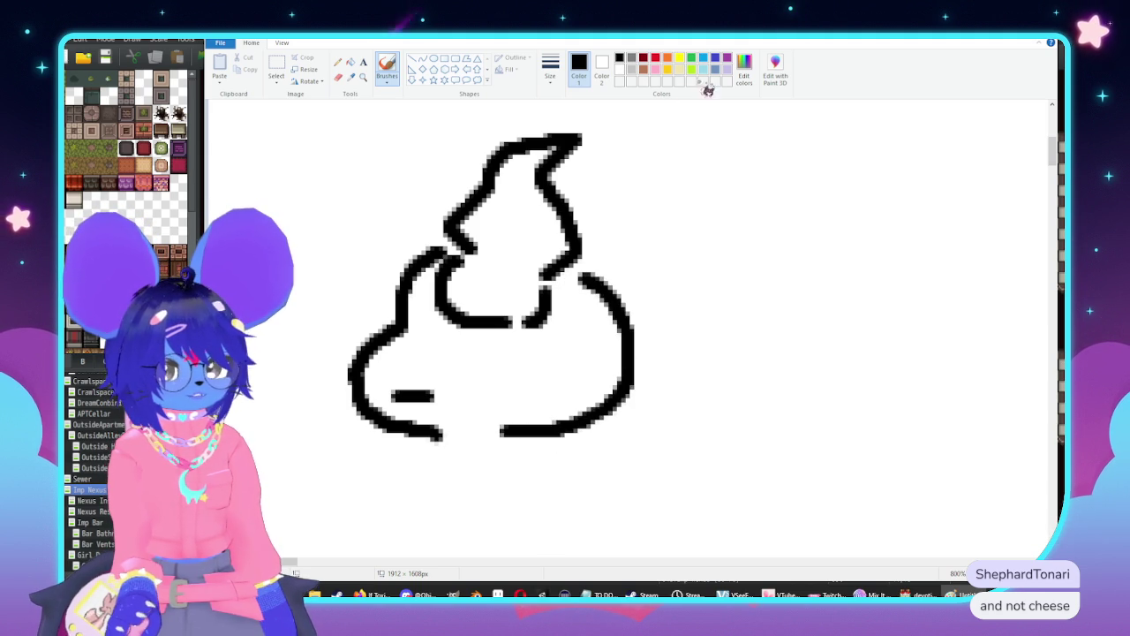
# Outline the figure's left and right sides in gold and add a gold triangle beside it
pyautogui.click(668, 69)
pyautogui.moveTo(439, 264)
pyautogui.mouseDown()
pyautogui.moveTo(397, 269)
pyautogui.moveTo(455, 283)
pyautogui.moveTo(494, 152)
pyautogui.mouseUp()
pyautogui.hotkey('ctrl', 'z')
pyautogui.moveTo(395, 269)
pyautogui.mouseDown()
pyautogui.moveTo(393, 228)
pyautogui.moveTo(486, 185)
pyautogui.mouseUp()
pyautogui.moveTo(570, 188)
pyautogui.mouseDown()
pyautogui.moveTo(644, 226)
pyautogui.moveTo(711, 450)
pyautogui.moveTo(634, 369)
pyautogui.mouseUp()
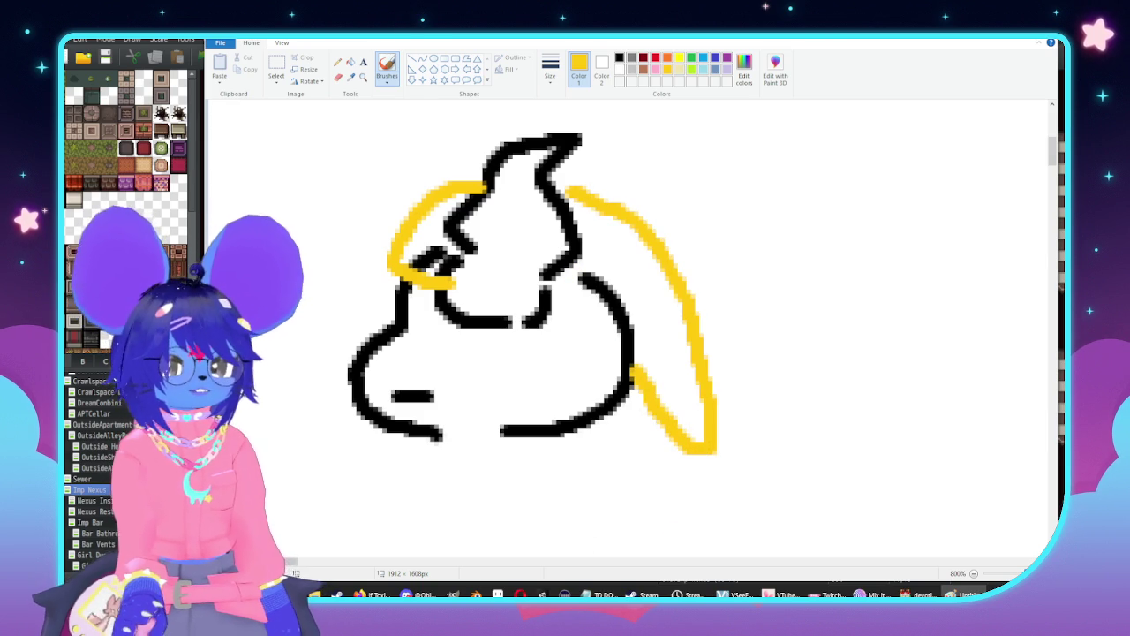
pyautogui.moveTo(295, 565)
pyautogui.mouseDown()
pyautogui.moveTo(371, 565)
pyautogui.moveTo(298, 565)
pyautogui.mouseUp()
pyautogui.moveTo(593, 430)
pyautogui.mouseDown()
pyautogui.moveTo(832, 429)
pyautogui.moveTo(792, 244)
pyautogui.moveTo(724, 100)
pyautogui.moveTo(644, 198)
pyautogui.moveTo(589, 420)
pyautogui.mouseUp()
pyautogui.scroll(2, 696, 360)
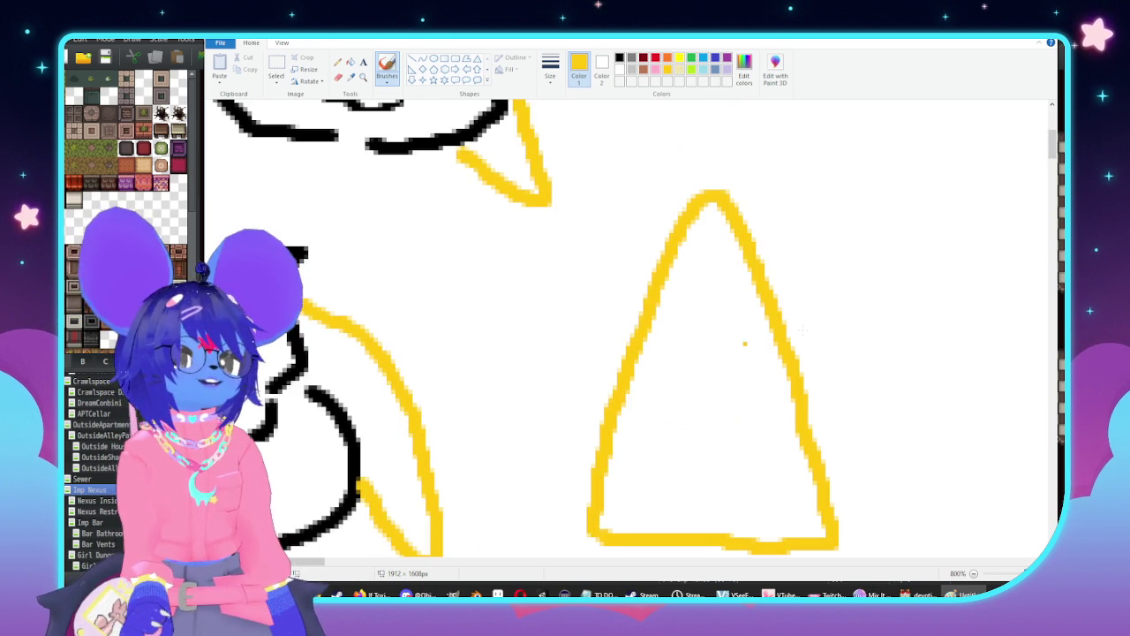
pyautogui.moveTo(596, 534)
pyautogui.mouseDown()
pyautogui.moveTo(693, 504)
pyautogui.moveTo(839, 534)
pyautogui.mouseUp()
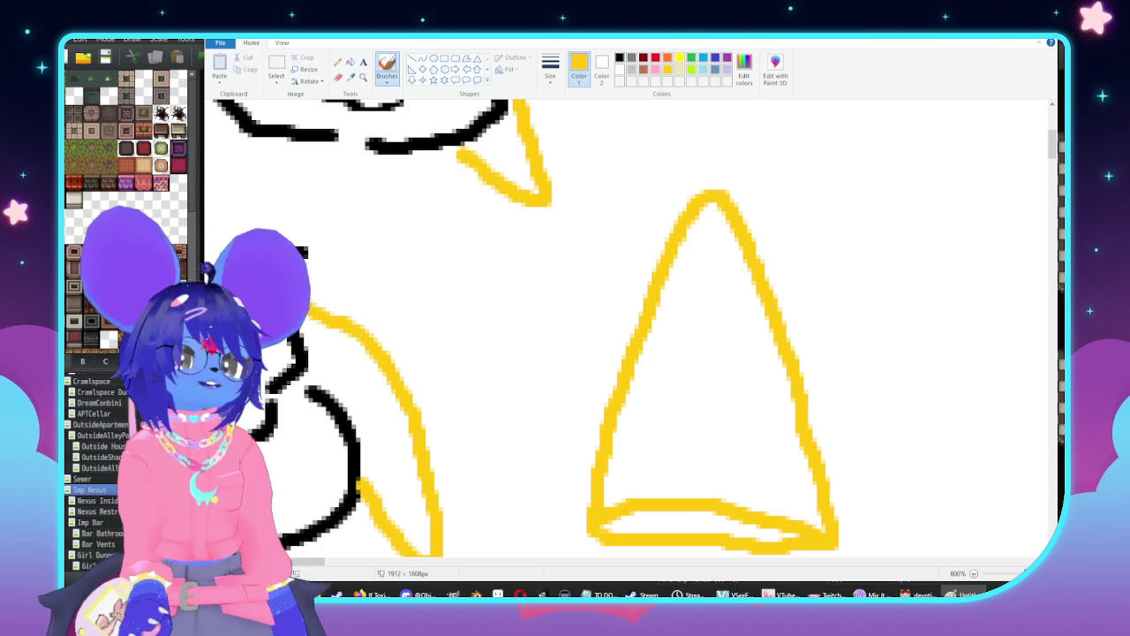
pyautogui.scroll(3, 682, 442)
pyautogui.scroll(-2, 762, 406)
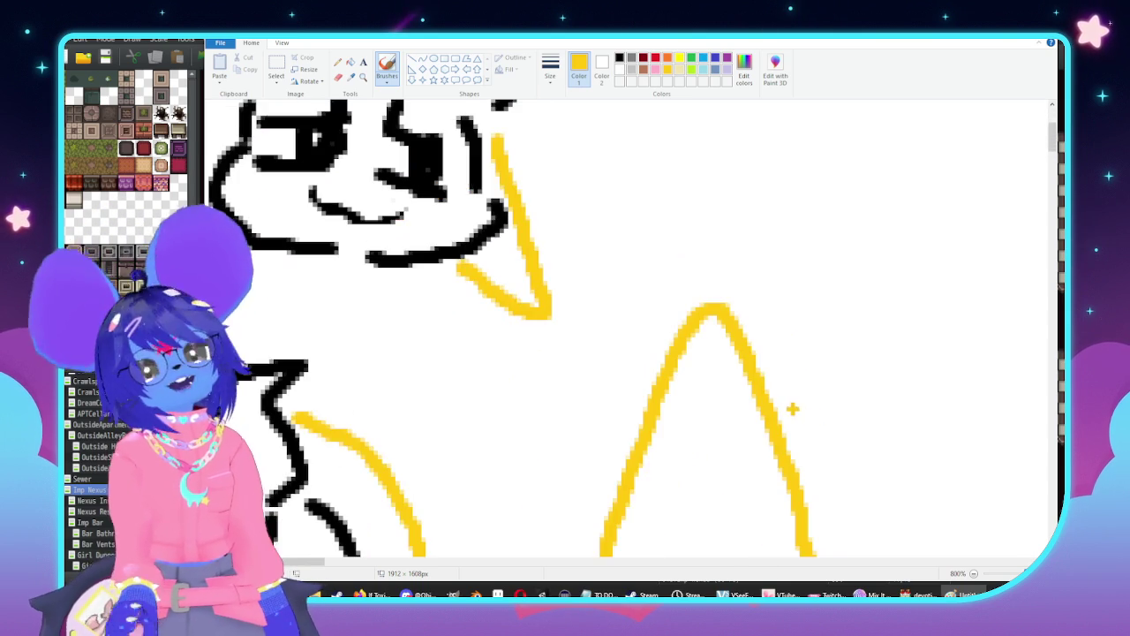
pyautogui.scroll(-1, 775, 357)
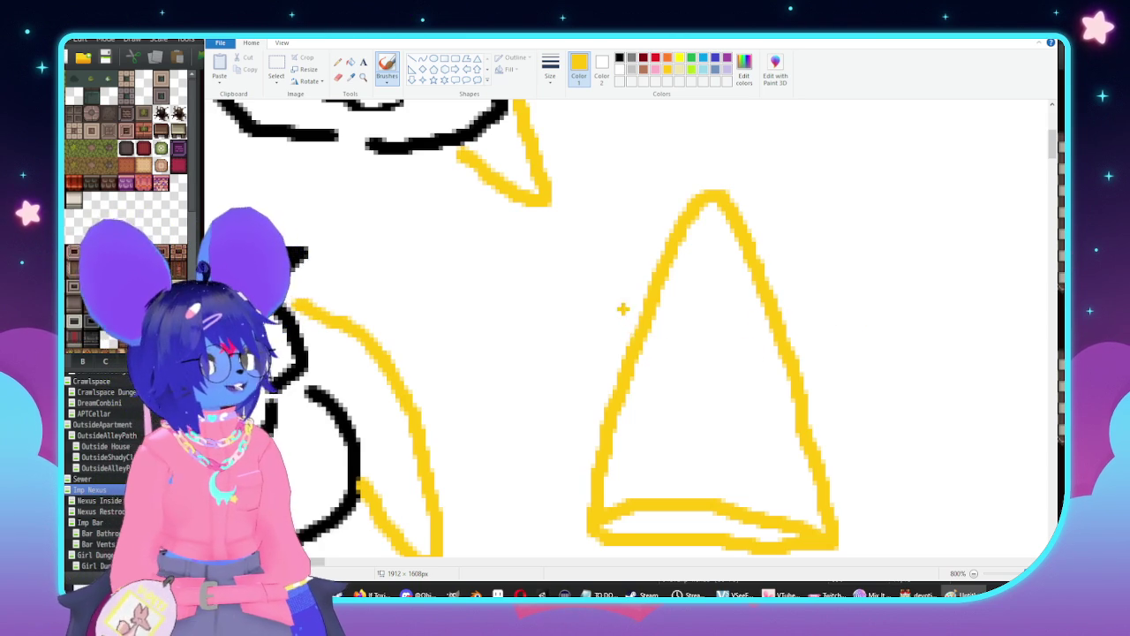
pyautogui.keyDown('ctrl'); pyautogui.scroll(-2, 623, 309); pyautogui.keyUp('ctrl')
pyautogui.keyDown('ctrl'); pyautogui.scroll(1, 625, 302); pyautogui.keyUp('ctrl')
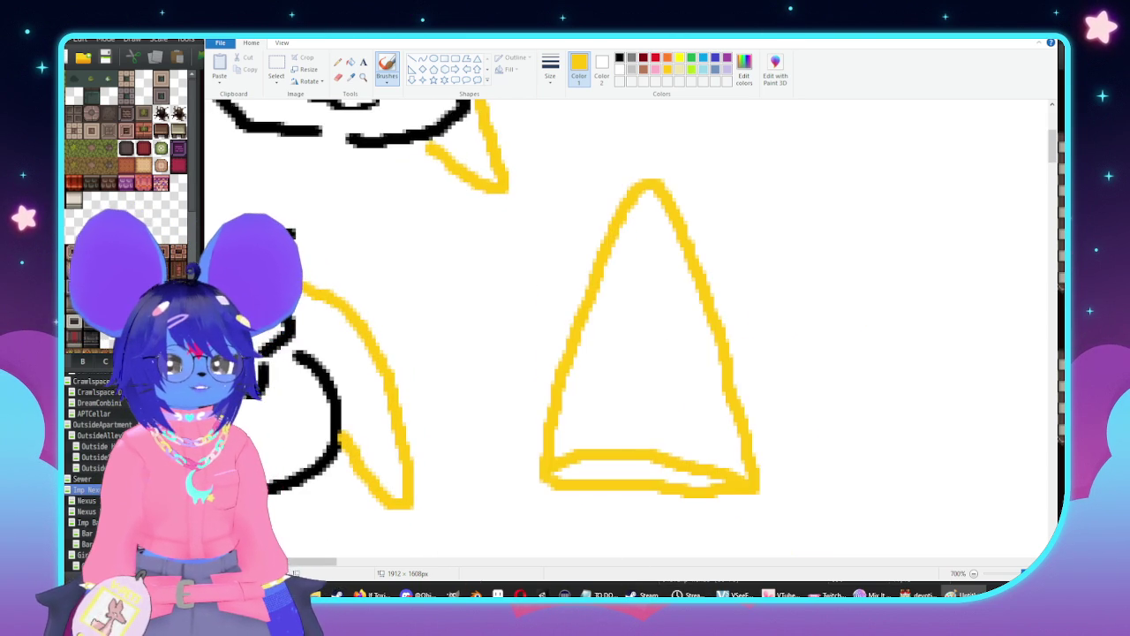
pyautogui.hscroll(-3, 389, 375)
pyautogui.scroll(2, 396, 356)
pyautogui.scroll(-2, 526, 222)
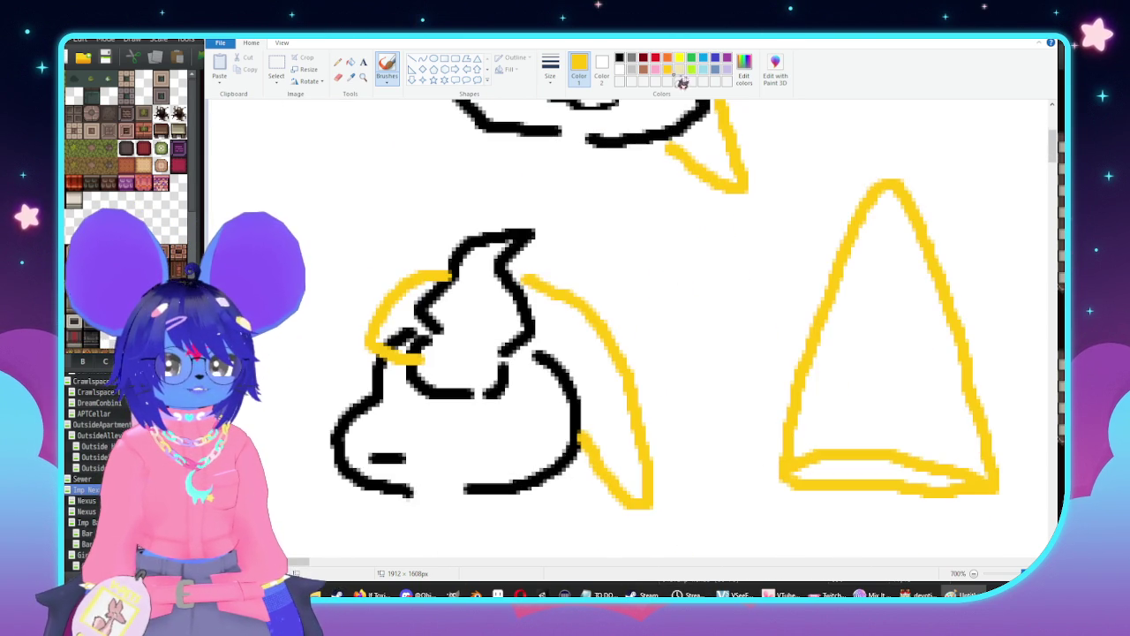
# Add black detail lines inside the figure, then close Paint and answer the save prompt
pyautogui.click(620, 59)
pyautogui.moveTo(387, 389)
pyautogui.mouseDown()
pyautogui.moveTo(396, 410)
pyautogui.moveTo(437, 395)
pyautogui.moveTo(389, 448)
pyautogui.moveTo(411, 397)
pyautogui.mouseUp()
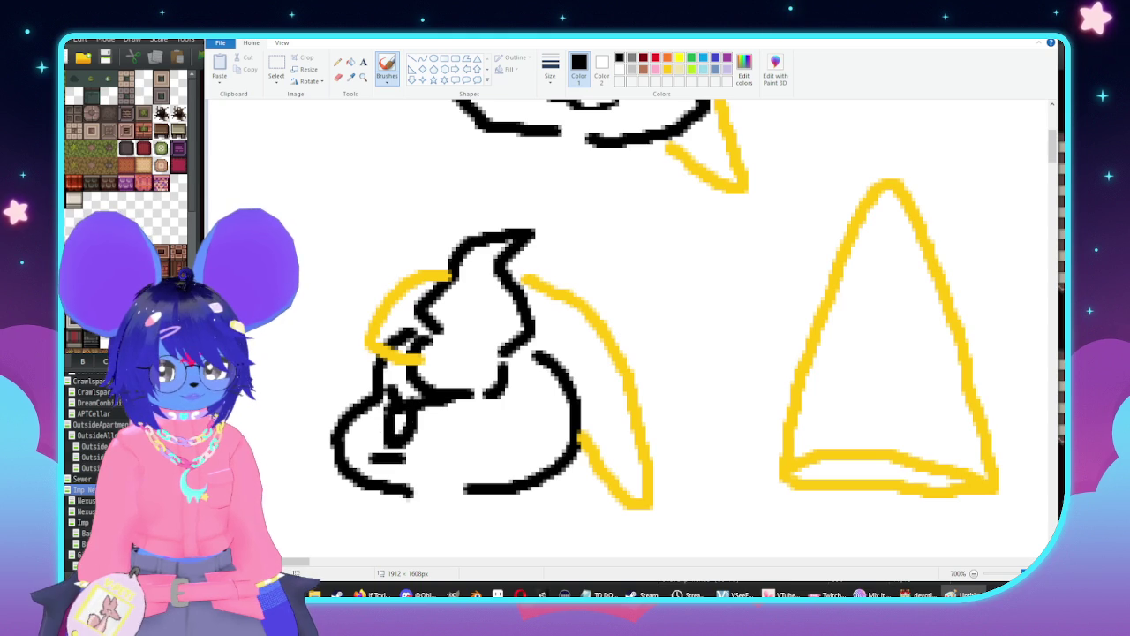
pyautogui.moveTo(371, 434); pyautogui.dragTo(466, 433)
pyautogui.moveTo(399, 463); pyautogui.dragTo(434, 451)
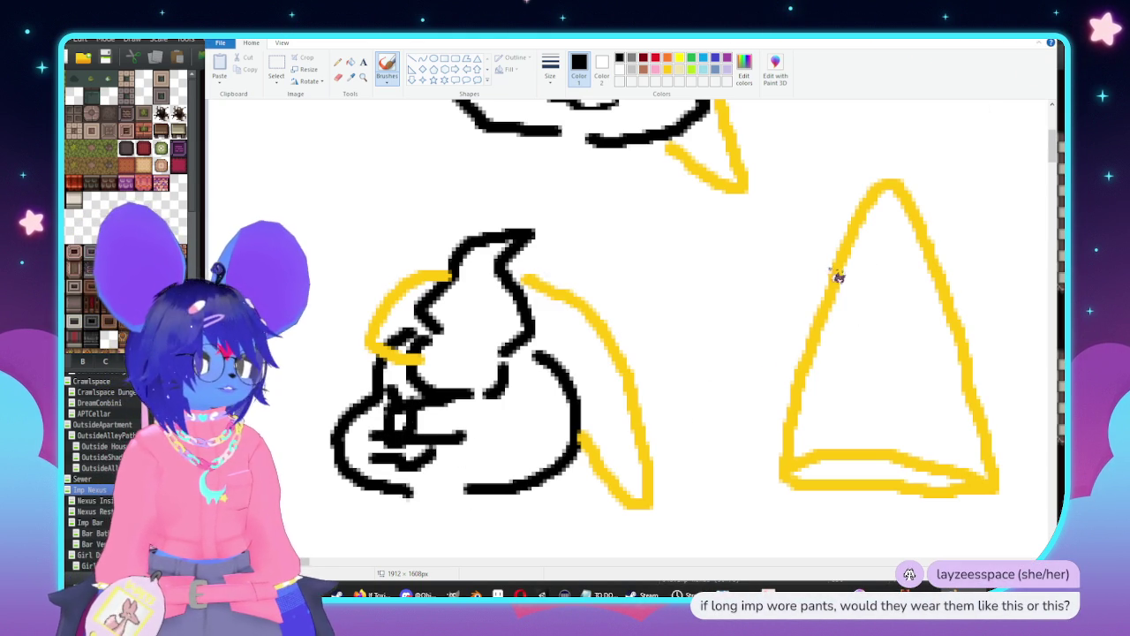
pyautogui.hotkey('alt', 'F4')
pyautogui.click(666, 311)
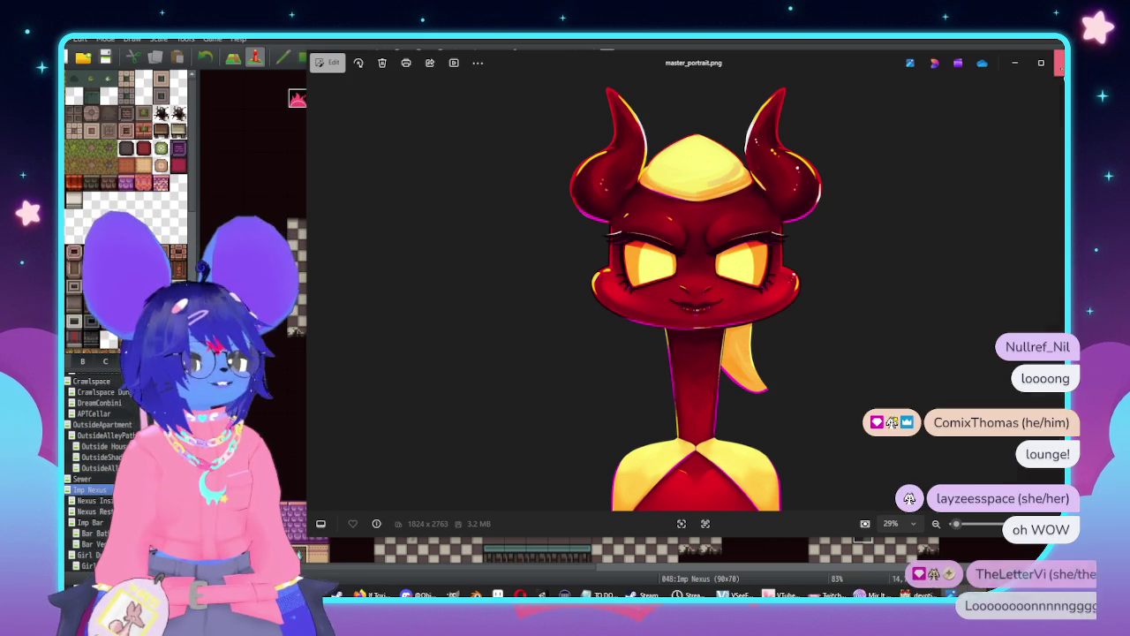
# Close the master_portrait.png viewer, look over the Imp Nexus map, and bring TO DO.txt forward
pyautogui.click(1041, 62)
pyautogui.scroll(3, 774, 321)
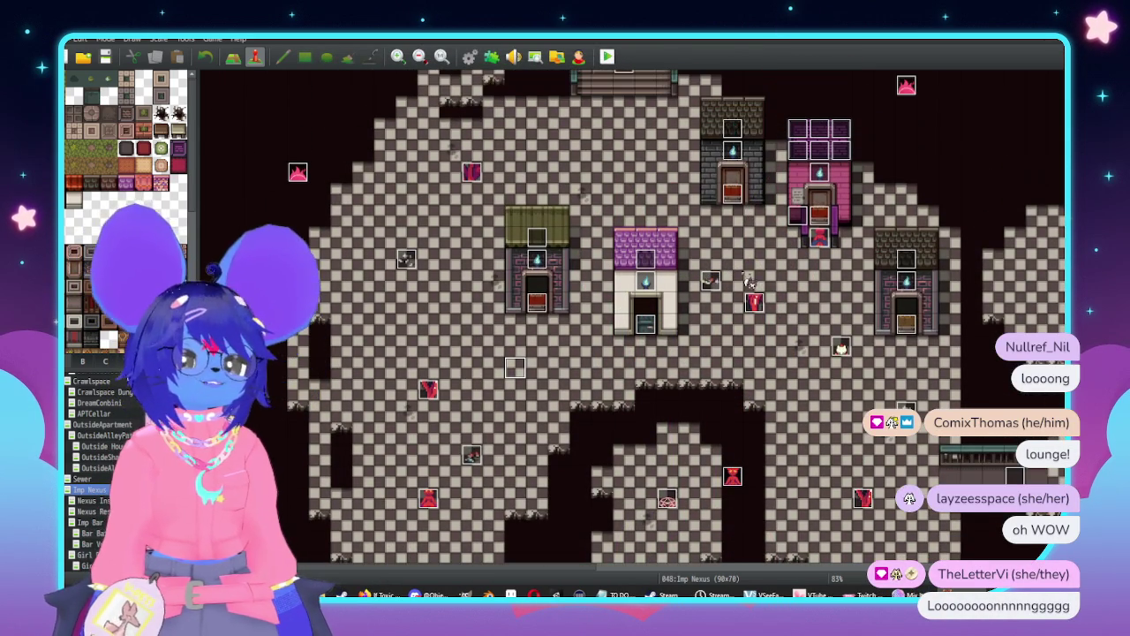
pyautogui.scroll(4, 741, 301)
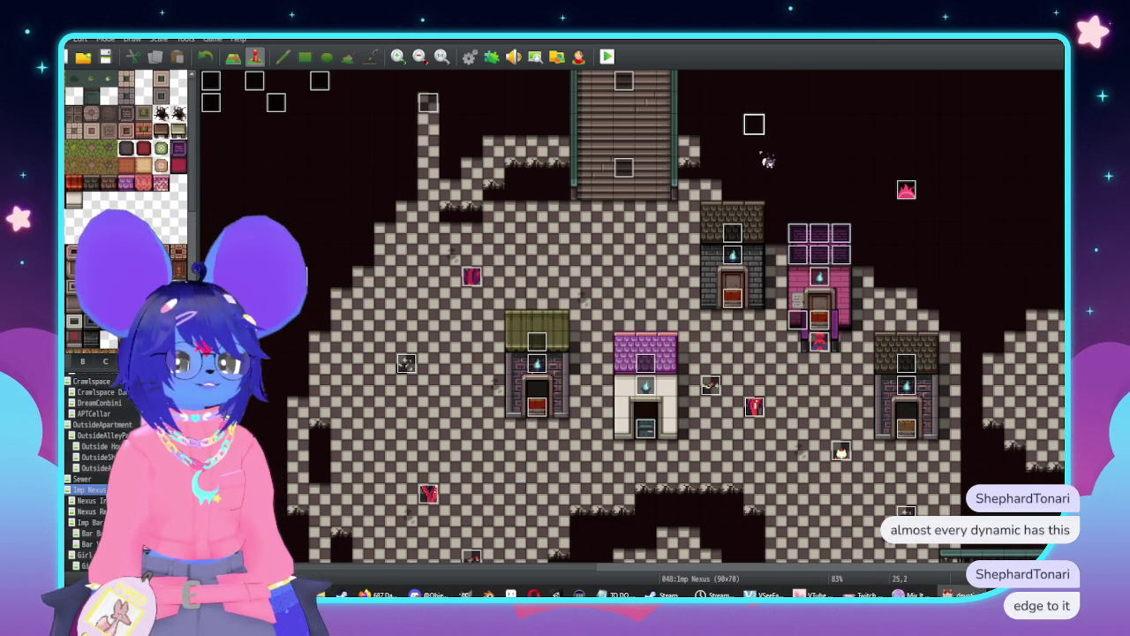
pyautogui.scroll(-4, 821, 373)
pyautogui.scroll(4, 820, 374)
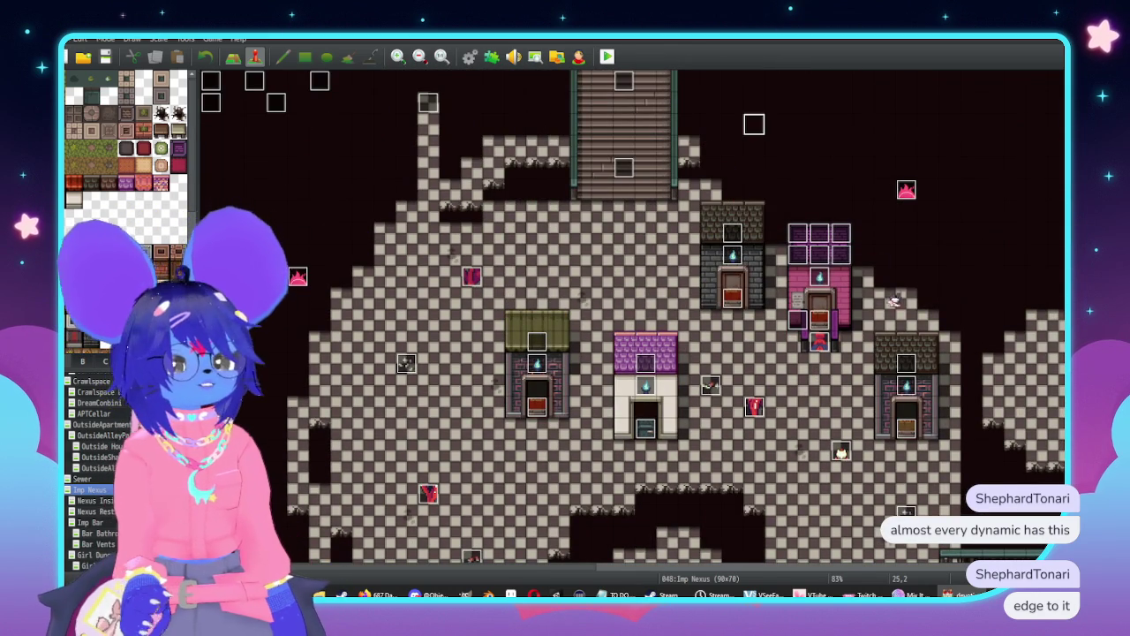
pyautogui.click(616, 594)
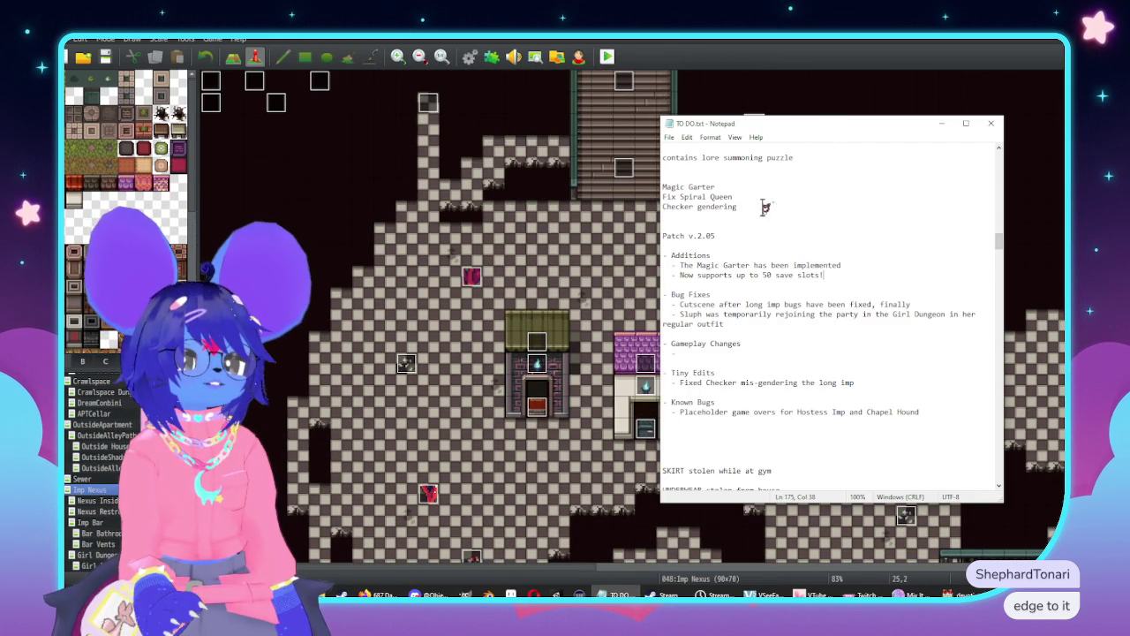
# Remove the 'Checker gendering' line from TO DO.txt, then open the game database from the map editor
pyautogui.moveTo(751, 207); pyautogui.dragTo(664, 206)
pyautogui.press('BackSpace')
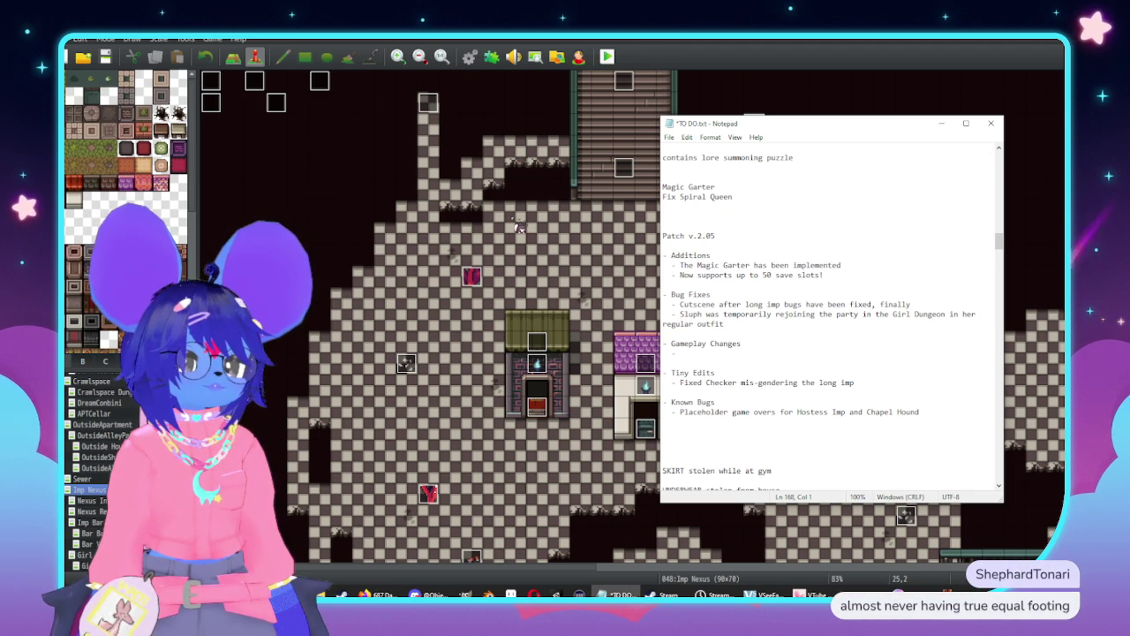
pyautogui.click(565, 247)
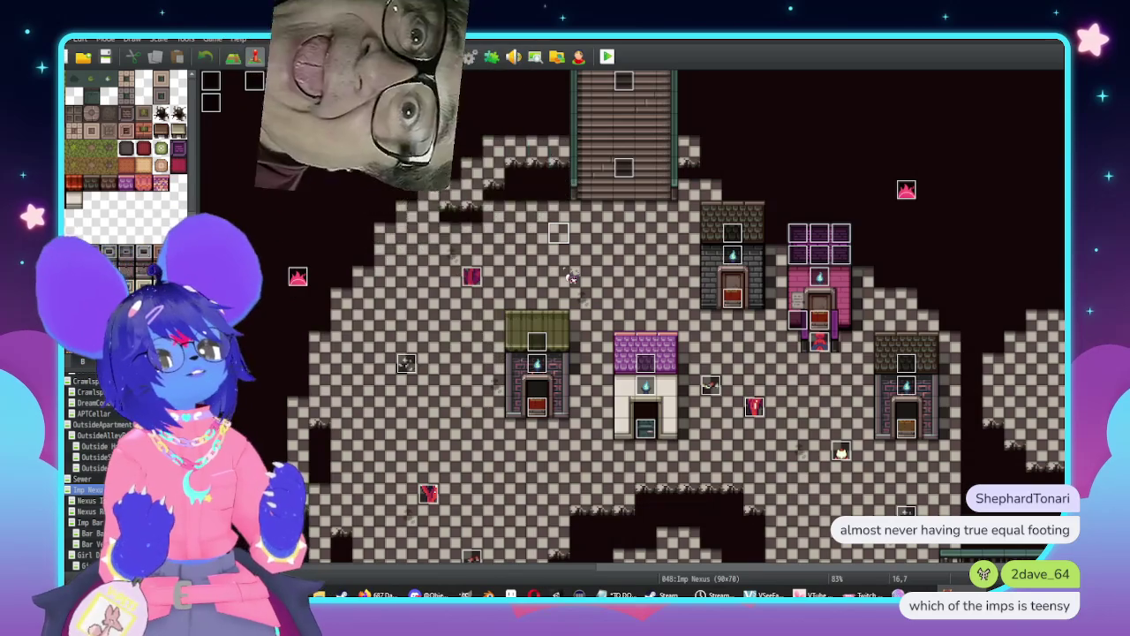
pyautogui.press('F9')
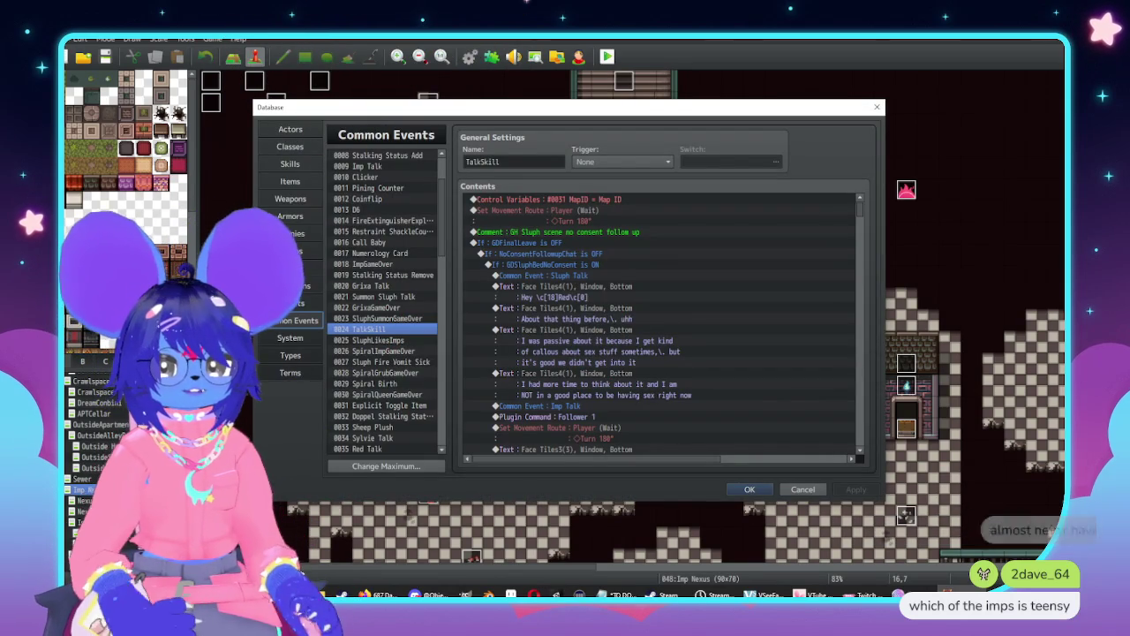
# Switch the Database to the Troops list
pyautogui.click(291, 250)
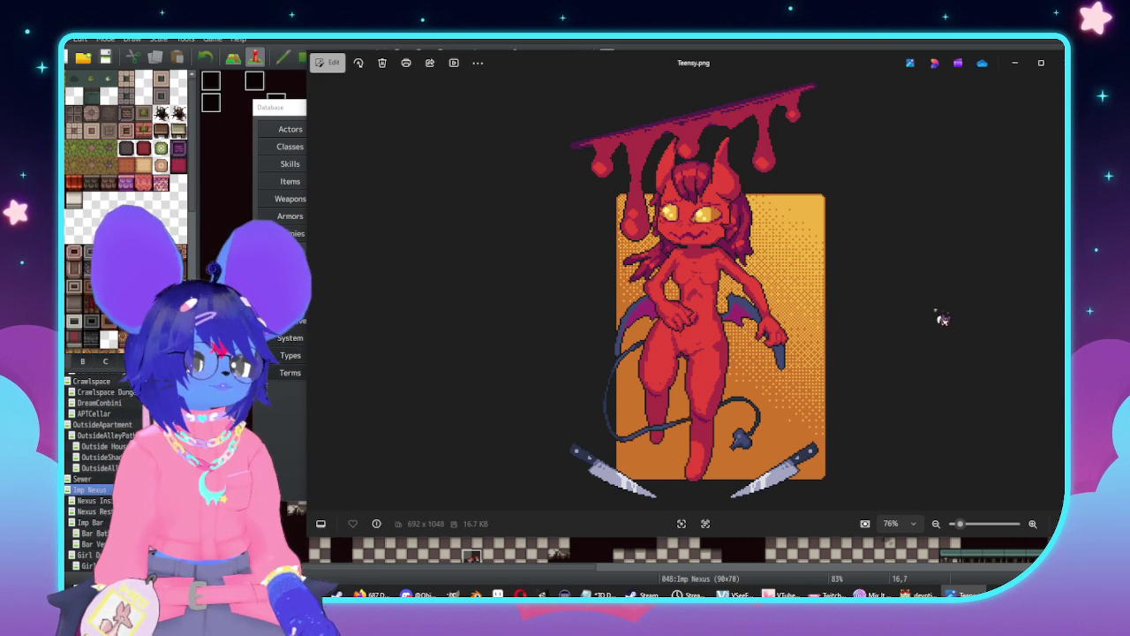
# View TeensyBG.png in Photos, then close the viewer to return to the Troops list
pyautogui.click(1055, 308)
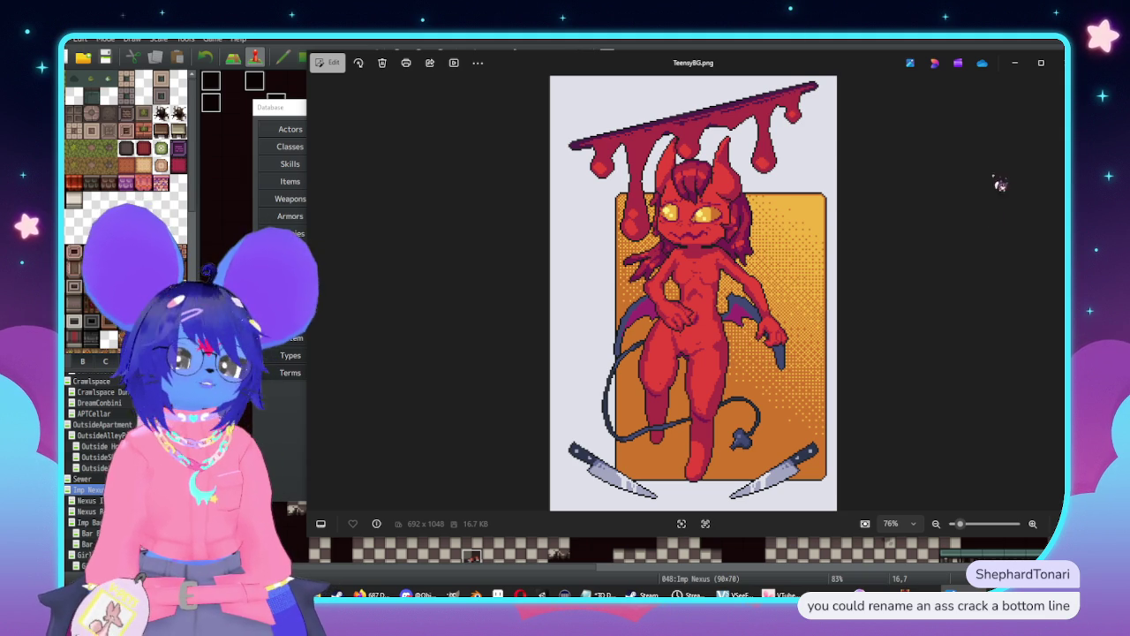
pyautogui.click(1060, 63)
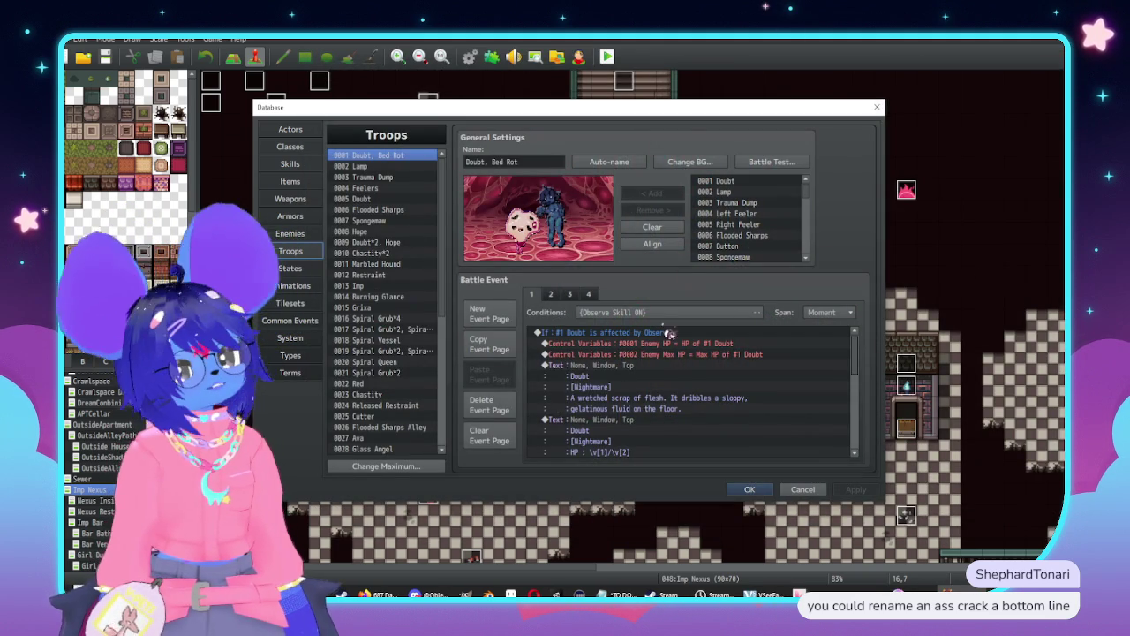
# Inspect troop 0022 Red's event pages 2 and 3: Devastating Attack Prep and the Enemy HP variable
pyautogui.scroll(-3, 379, 318)
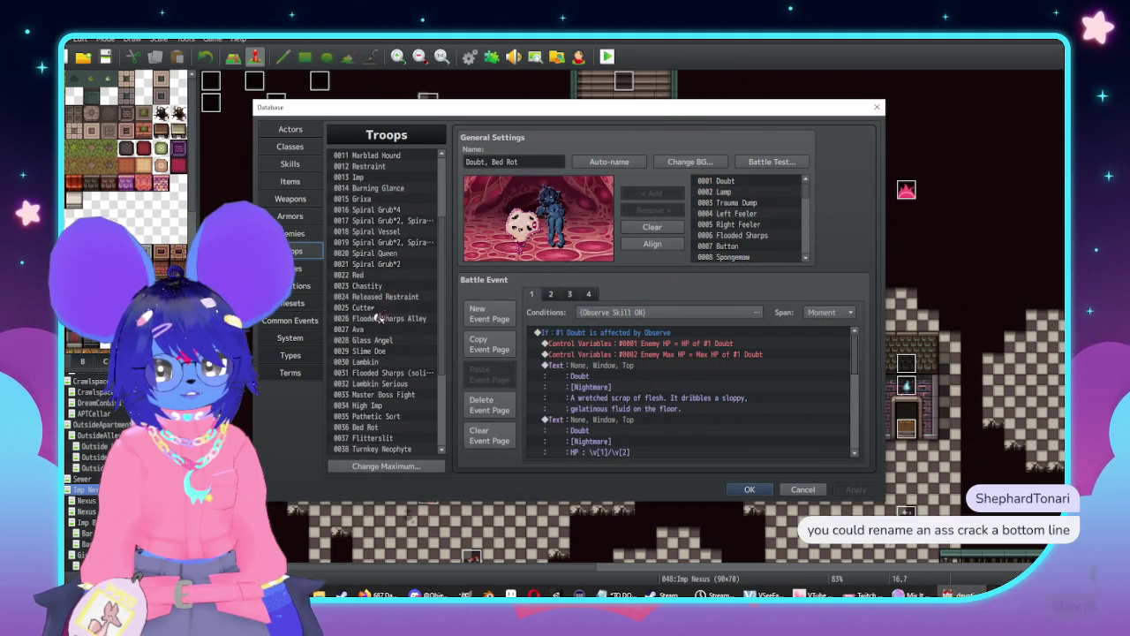
pyautogui.scroll(3, 378, 318)
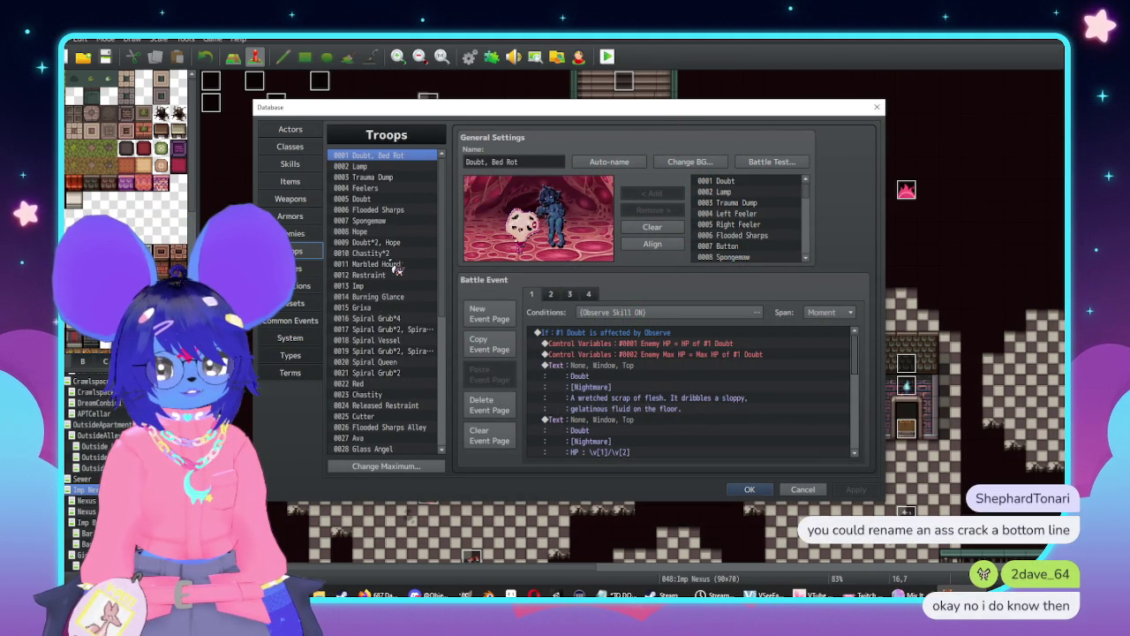
pyautogui.click(375, 385)
pyautogui.click(553, 295)
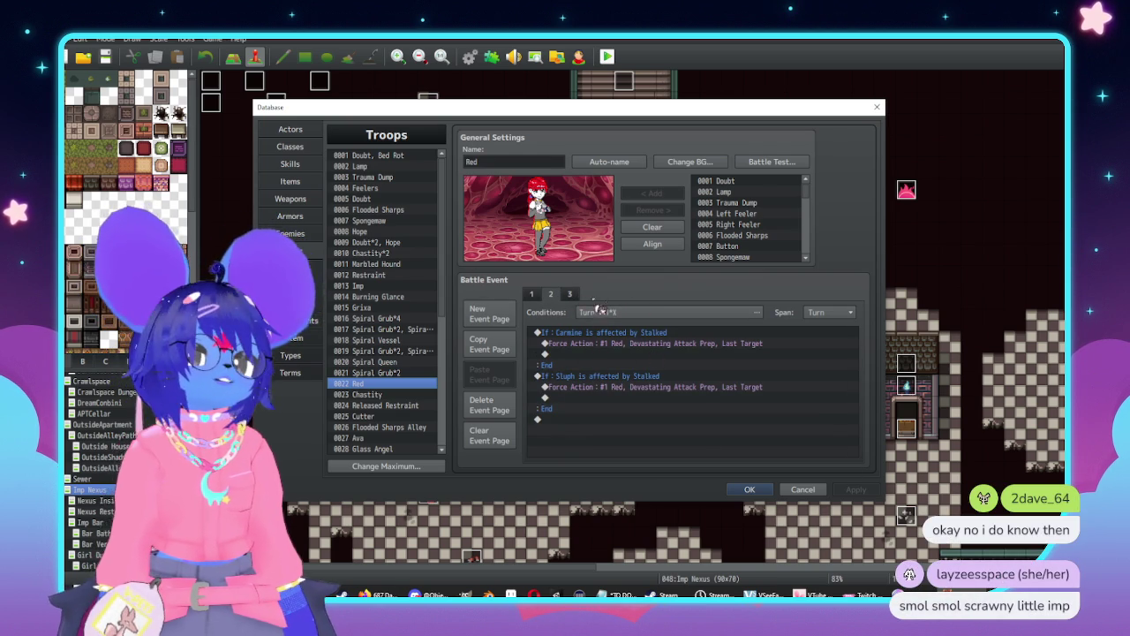
pyautogui.click(697, 344)
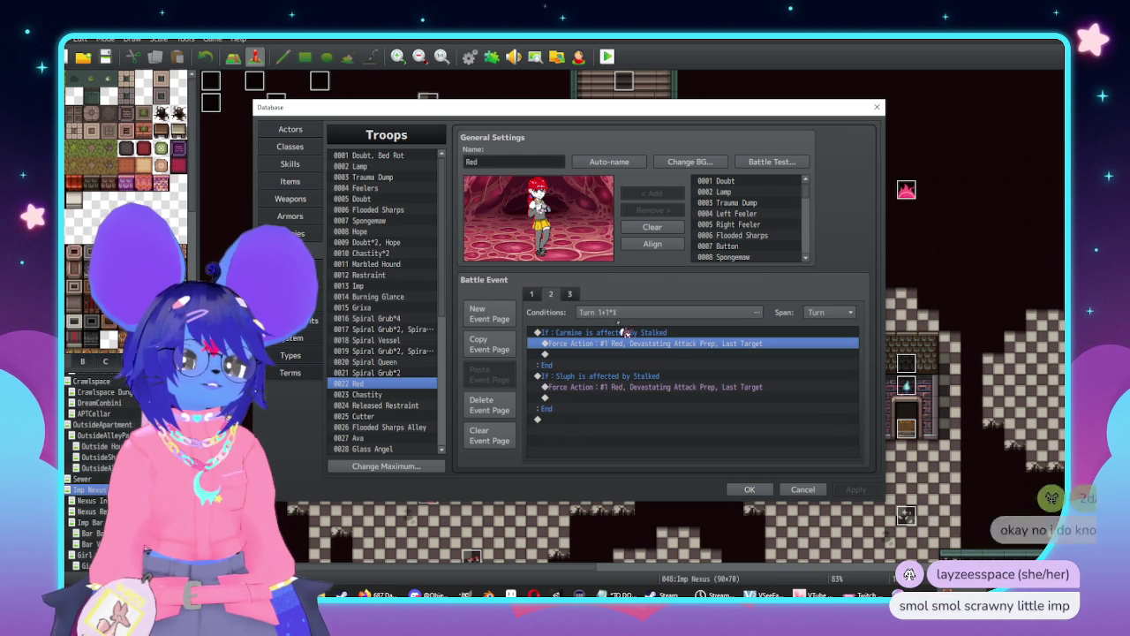
pyautogui.click(571, 296)
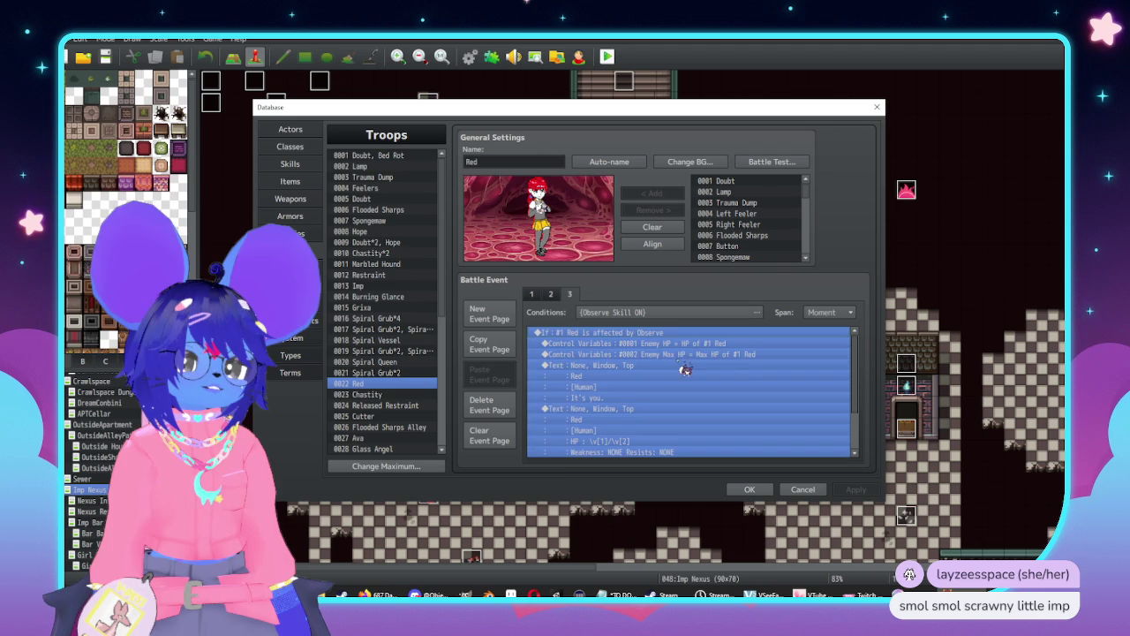
pyautogui.click(654, 344)
# Check the Else branch of Red's page-1 sleep check, then open 0020 Spiral Queen's page 2
pyautogui.click(534, 295)
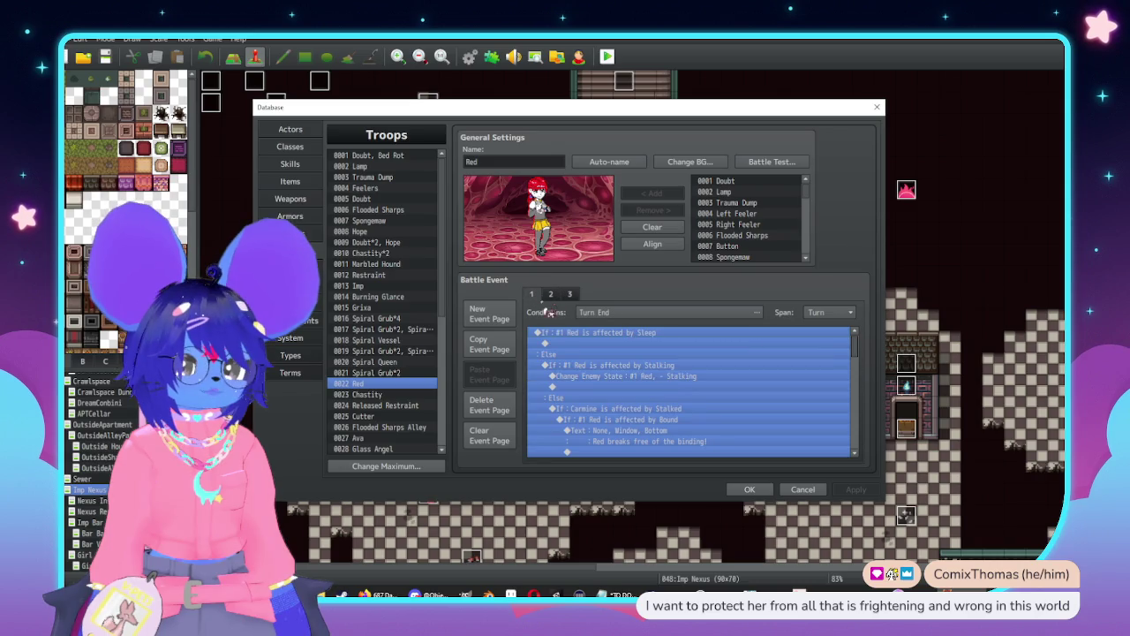
pyautogui.click(702, 355)
pyautogui.scroll(-8, 766, 380)
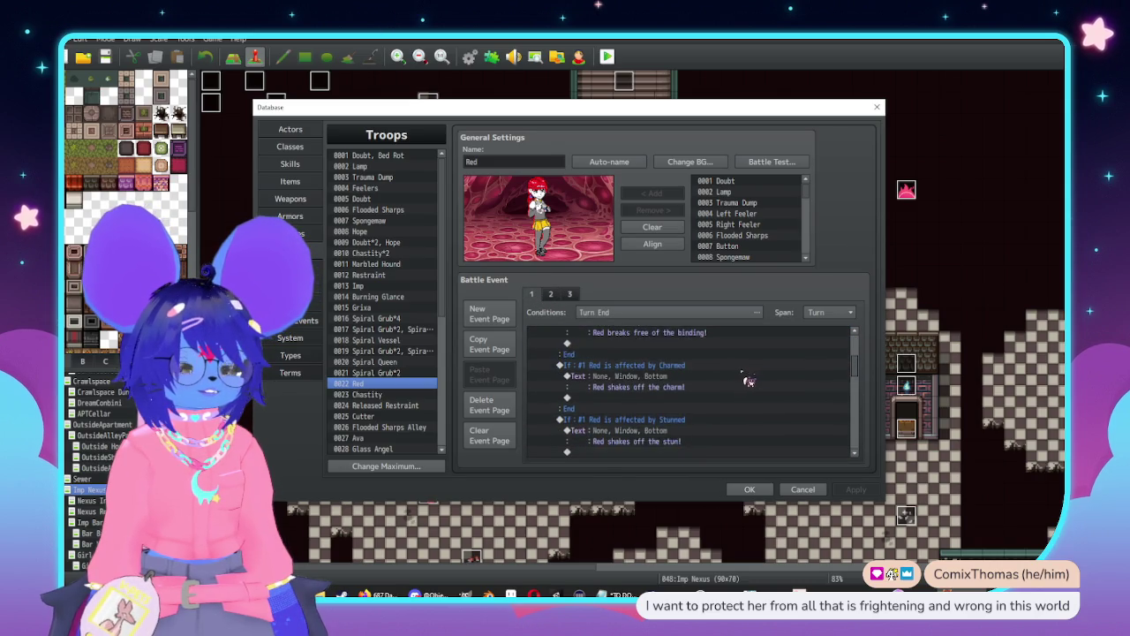
pyautogui.scroll(8, 731, 409)
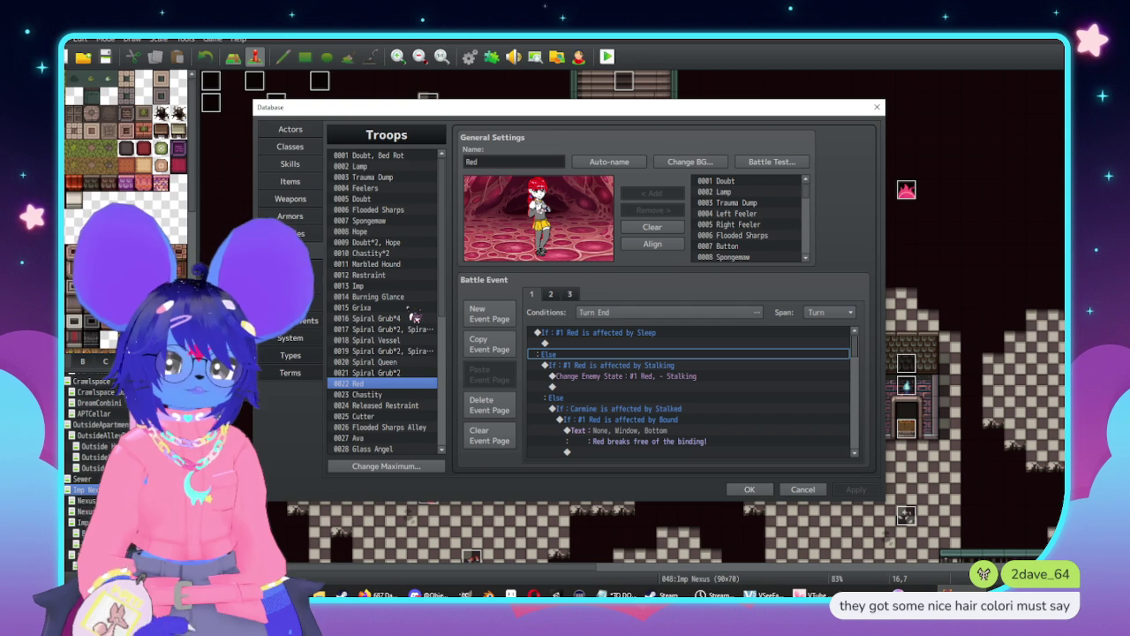
pyautogui.click(388, 362)
pyautogui.click(550, 293)
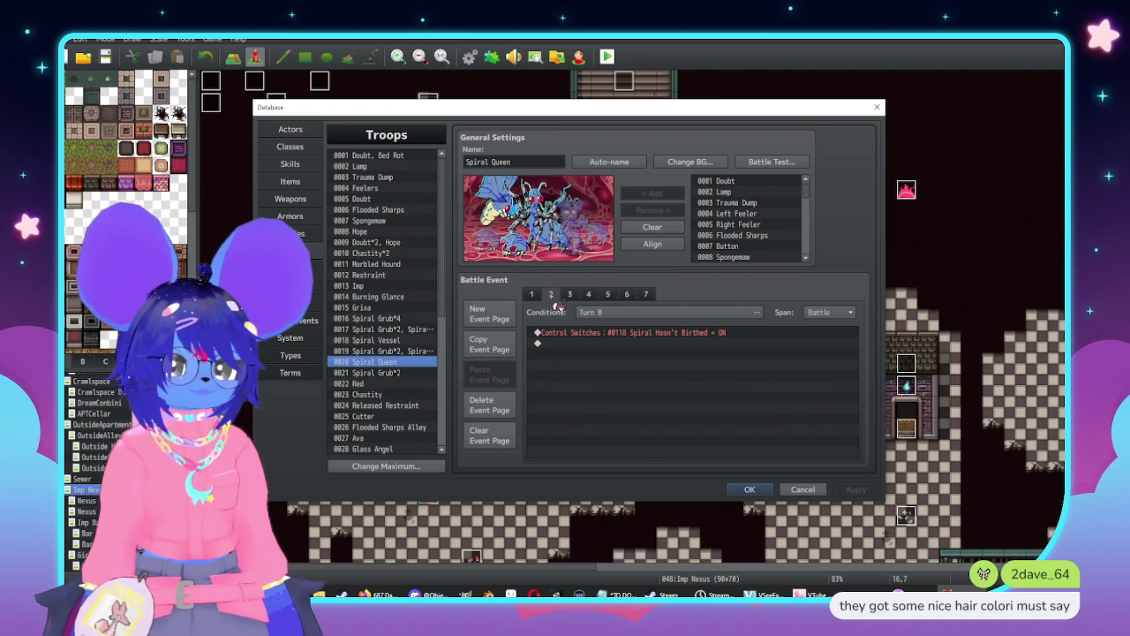
# Move to troop event page 6 and open the command list at the empty line in Carmine's sleep check
pyautogui.click(570, 293)
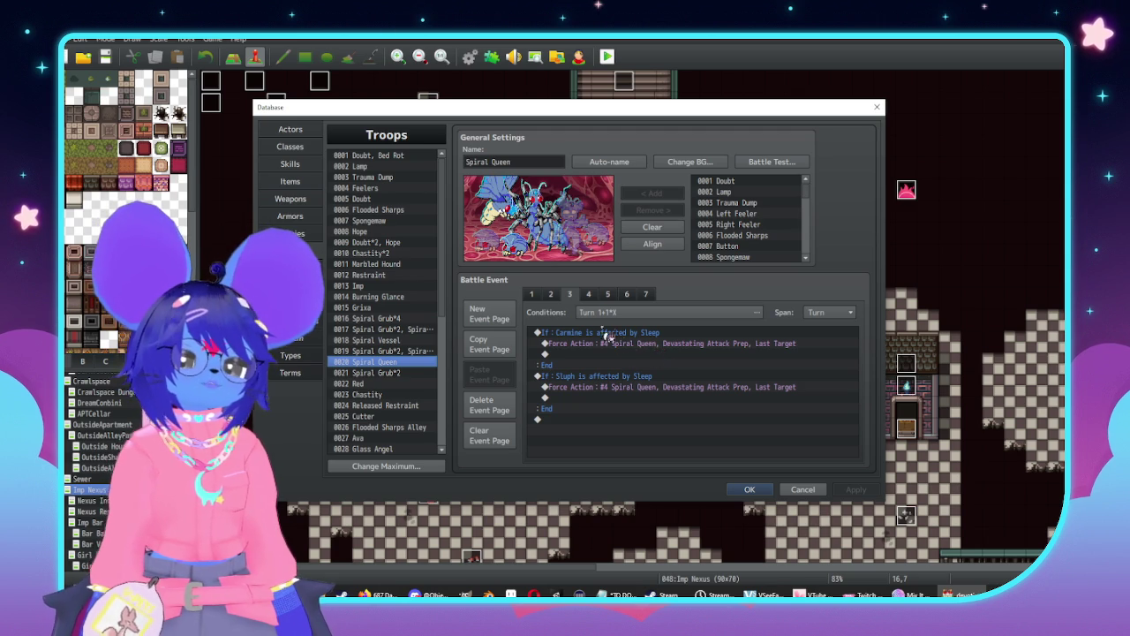
pyautogui.click(589, 295)
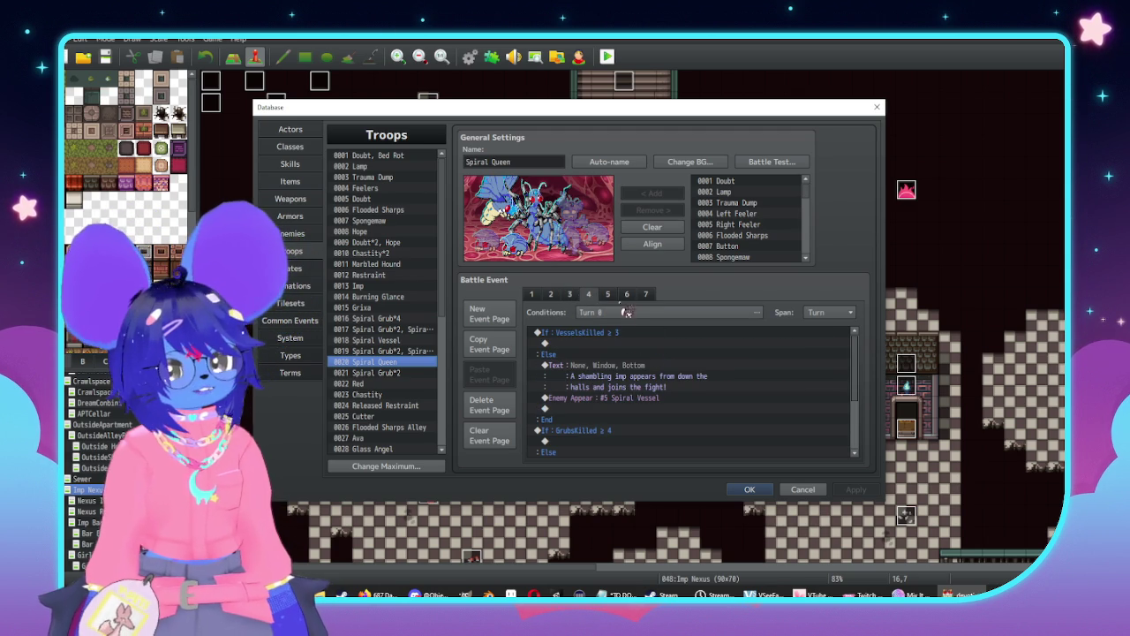
pyautogui.click(609, 297)
pyautogui.click(645, 297)
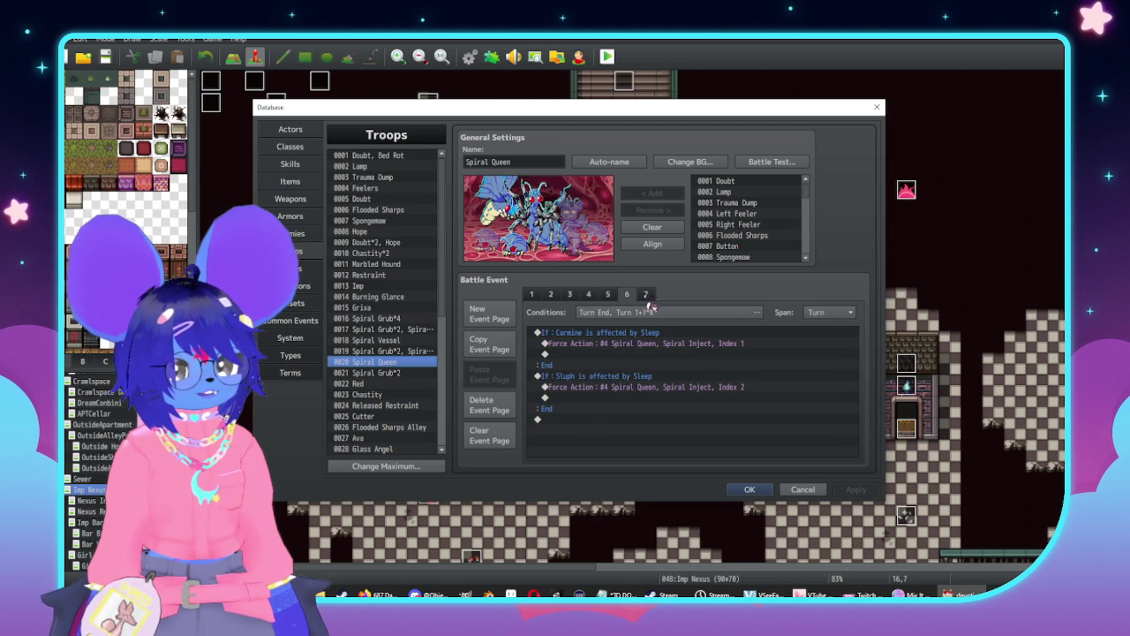
pyautogui.click(684, 337)
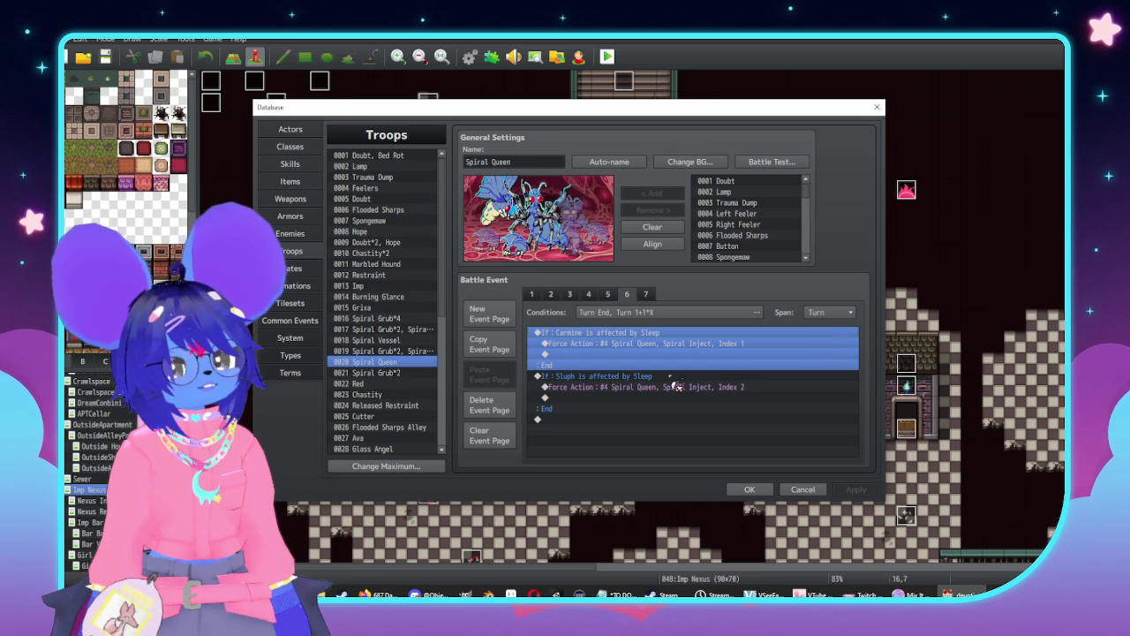
pyautogui.click(608, 354)
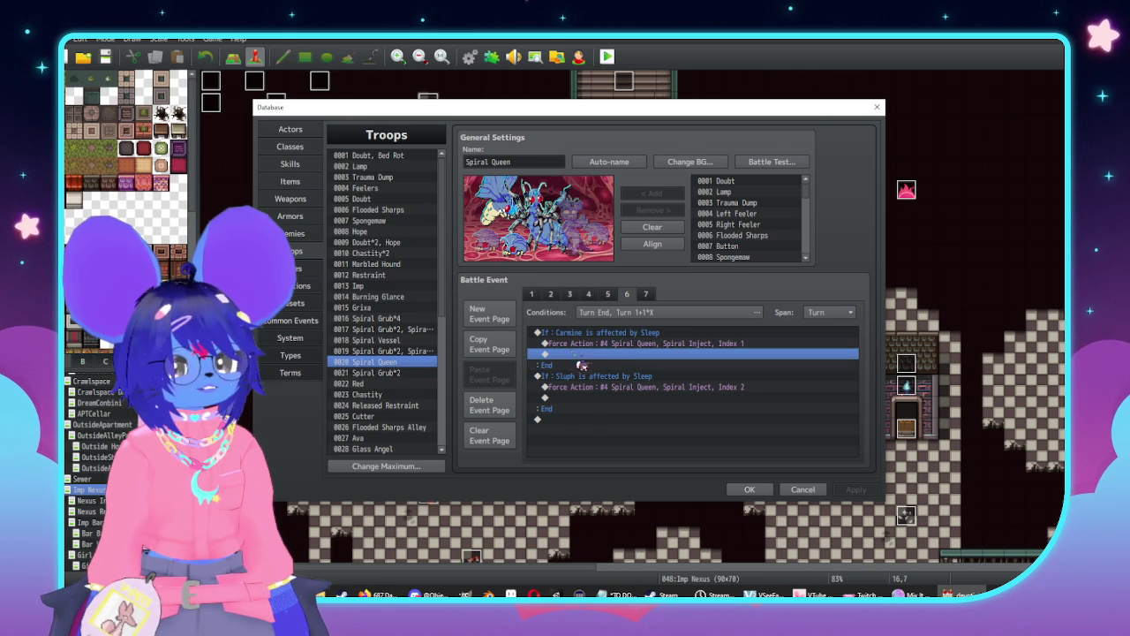
pyautogui.doubleClick(596, 354)
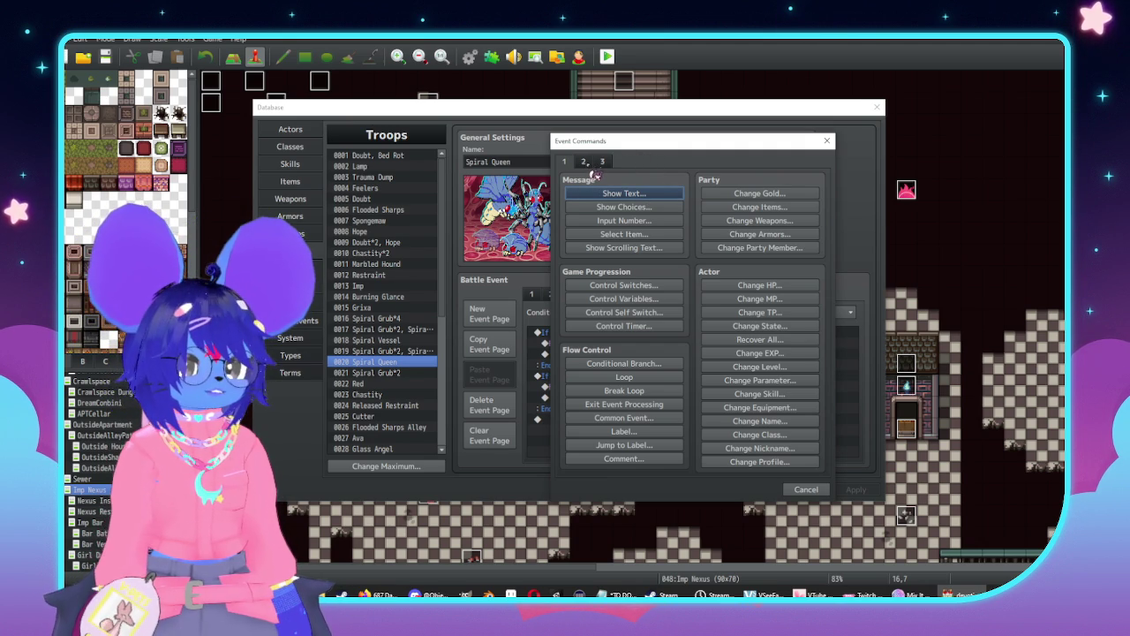
# Insert Exit Event Processing after the Spiral Inject force action in the Carmine sleep branch
pyautogui.click(602, 164)
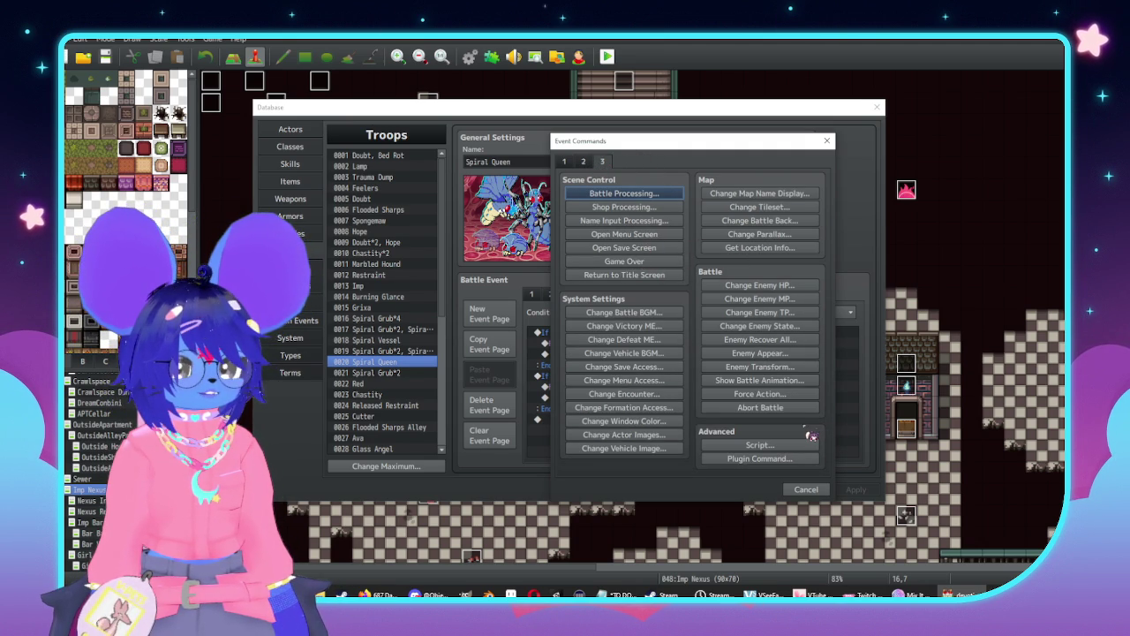
pyautogui.click(584, 164)
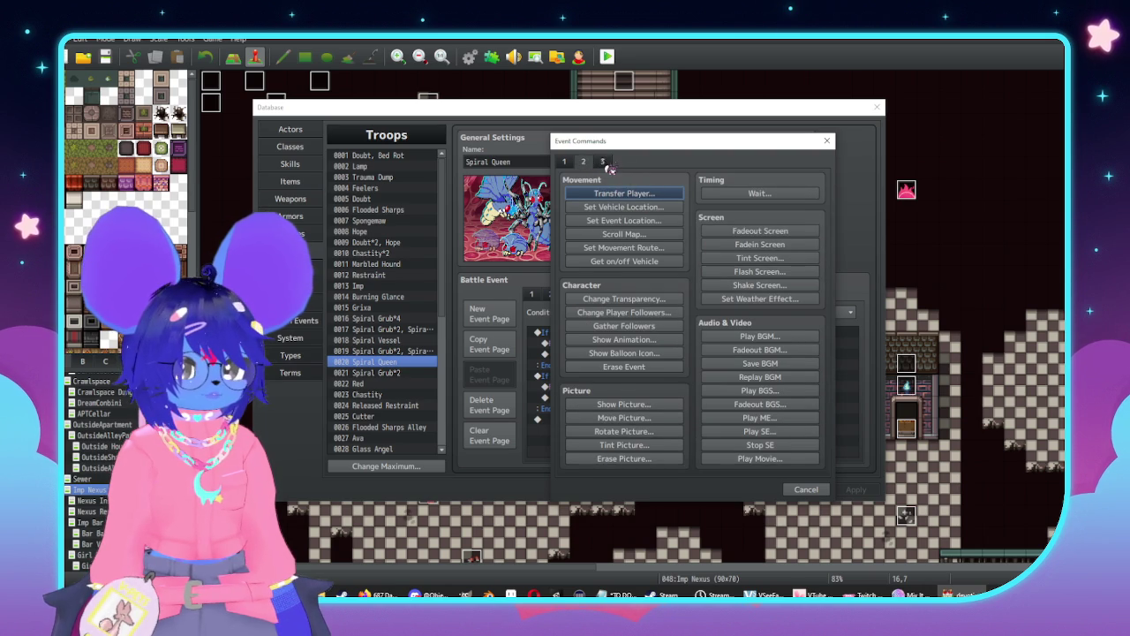
pyautogui.click(608, 166)
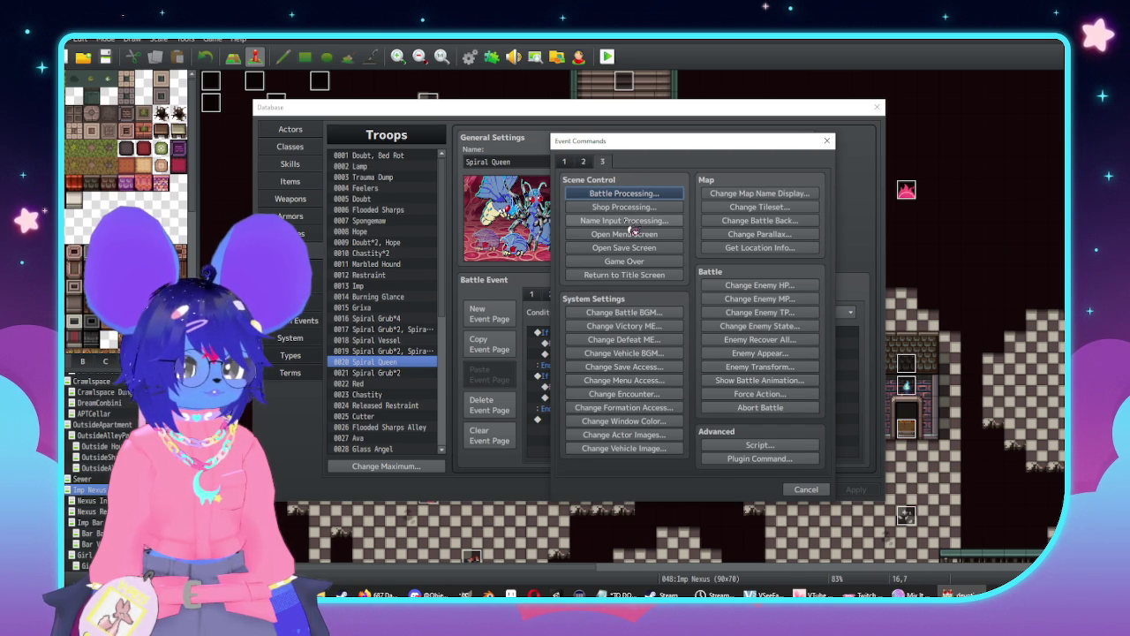
pyautogui.click(565, 163)
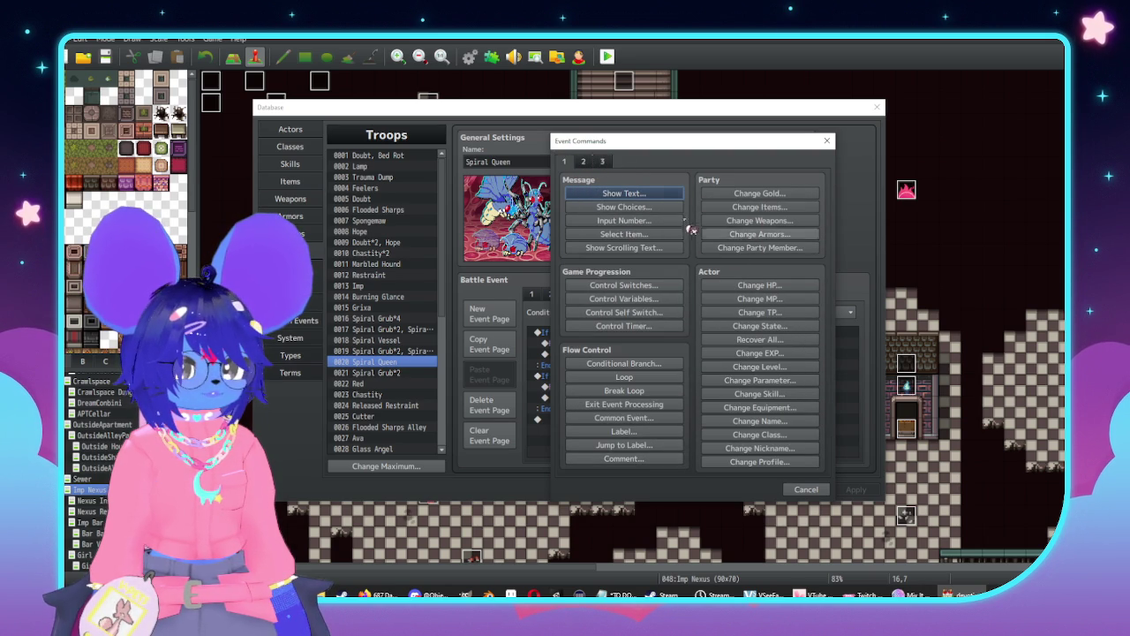
pyautogui.click(626, 409)
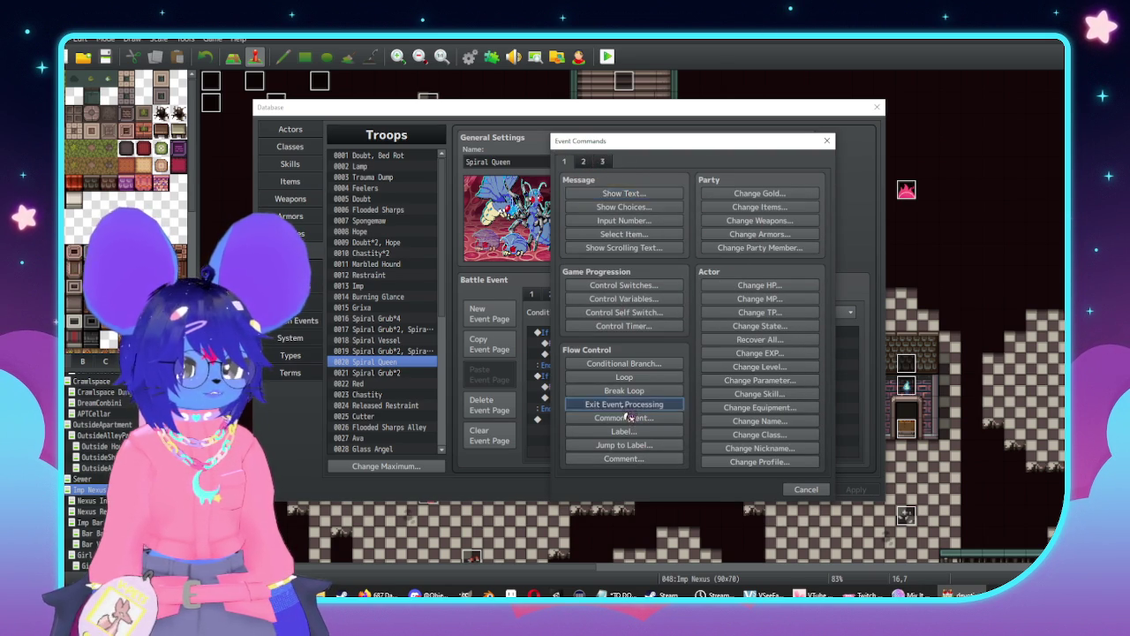
pyautogui.click(605, 355)
# Copy that Exit Event Processing command into the Sluph sleep branch
pyautogui.hotkey('ctrl', 'c')
pyautogui.click(610, 409)
pyautogui.hotkey('ctrl', 'v')
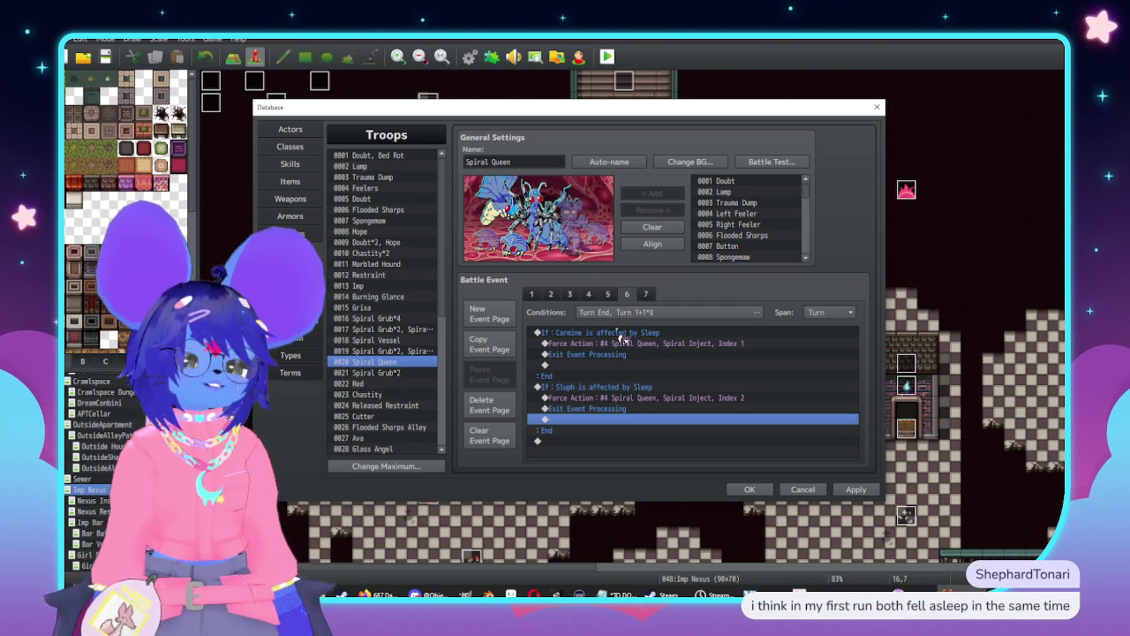
pyautogui.click(648, 297)
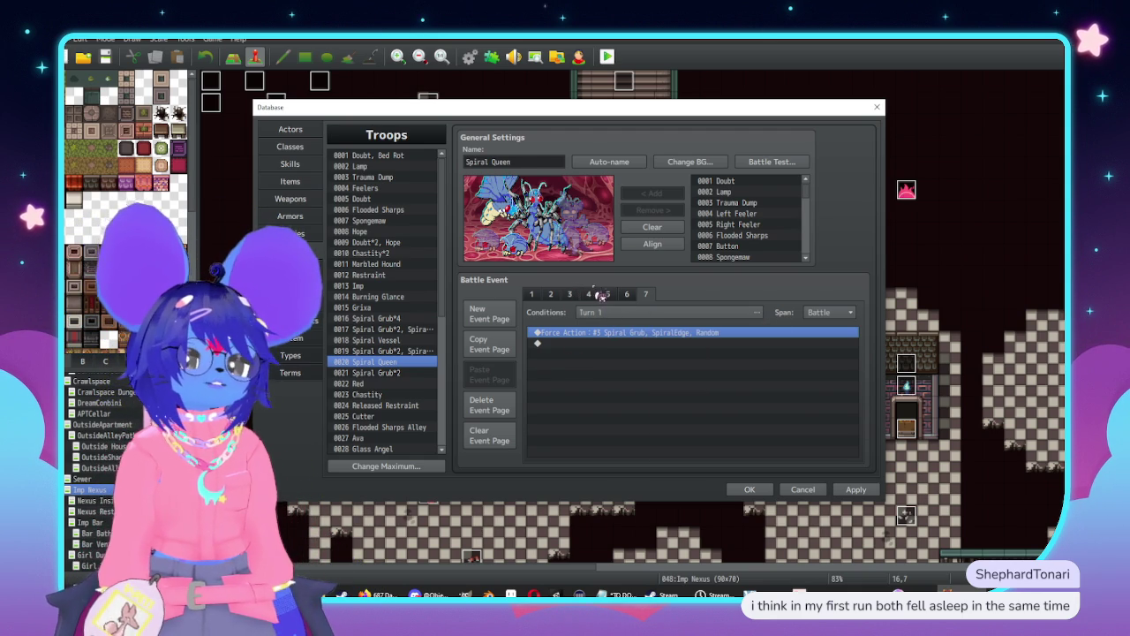
# Flip back through troop event pages 5 to 1, checking page 4's Enemy Appear and imp message lines
pyautogui.click(607, 294)
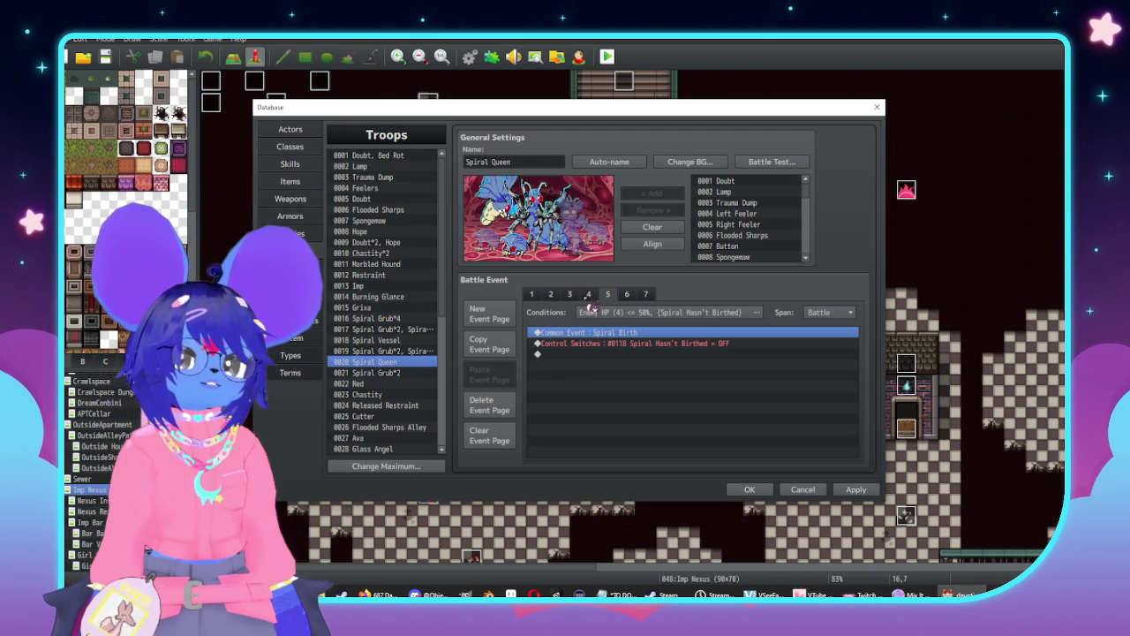
pyautogui.click(587, 296)
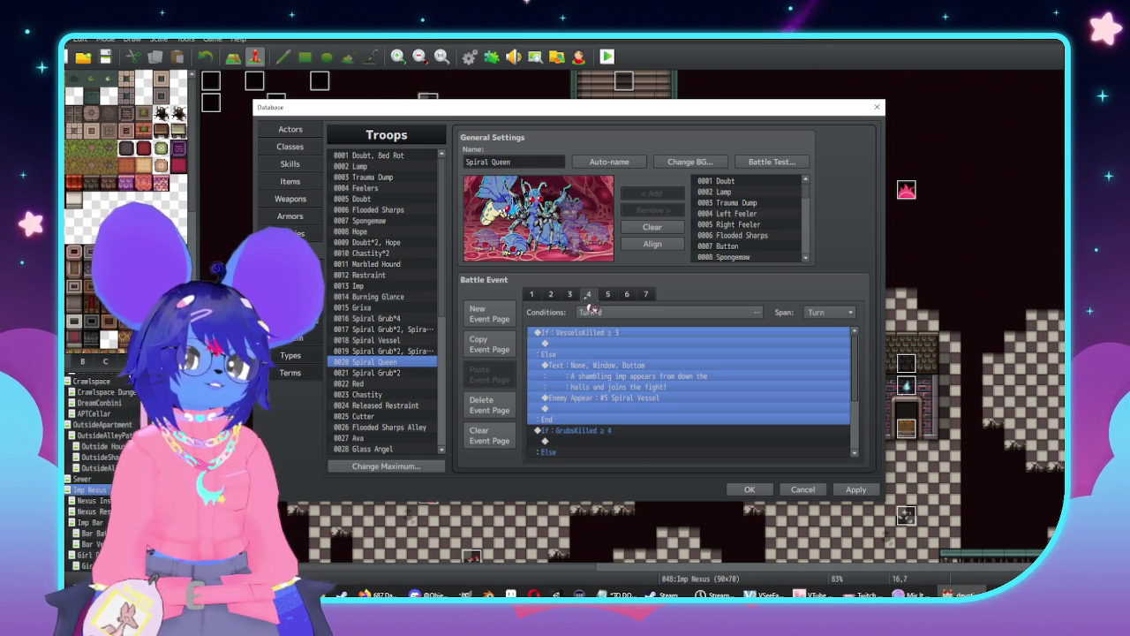
pyautogui.click(644, 397)
pyautogui.click(647, 378)
pyautogui.click(569, 298)
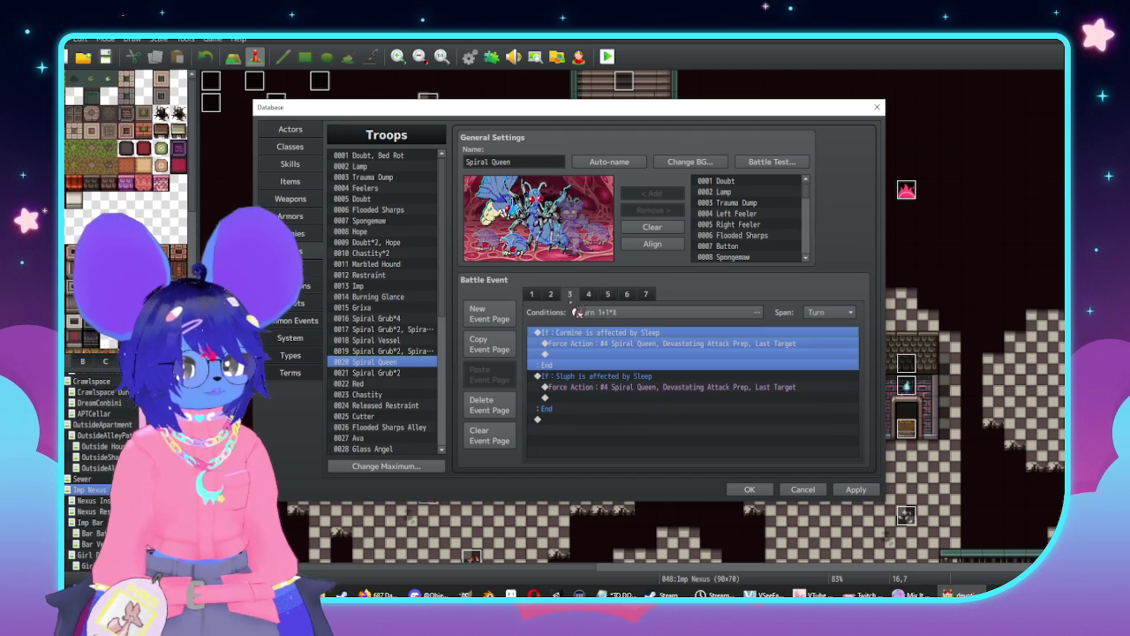
pyautogui.click(556, 298)
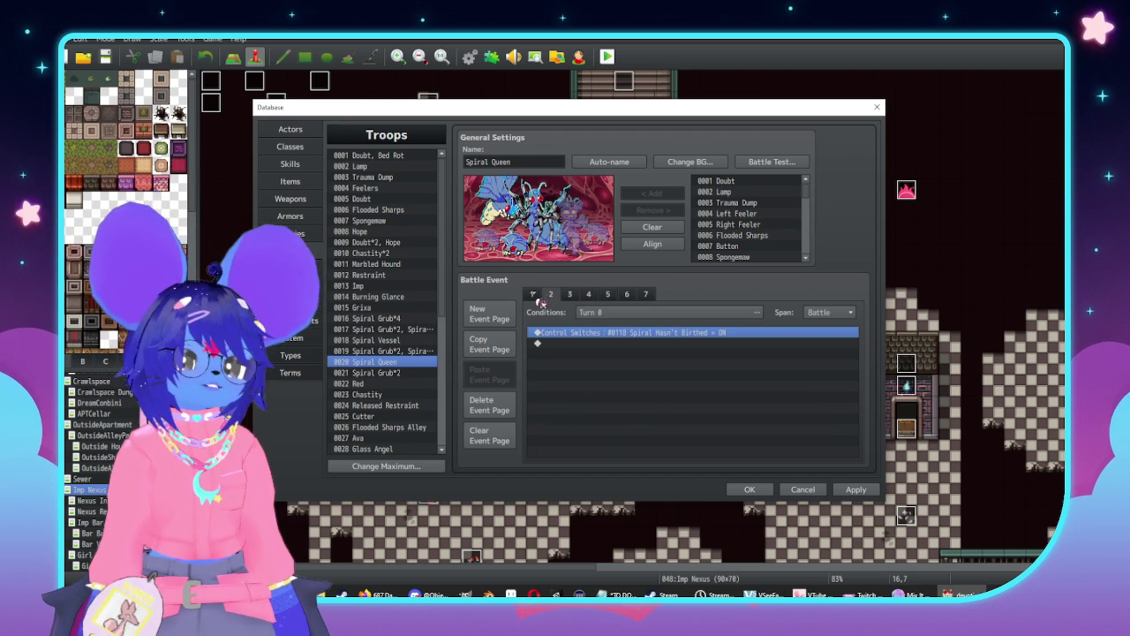
pyautogui.click(535, 297)
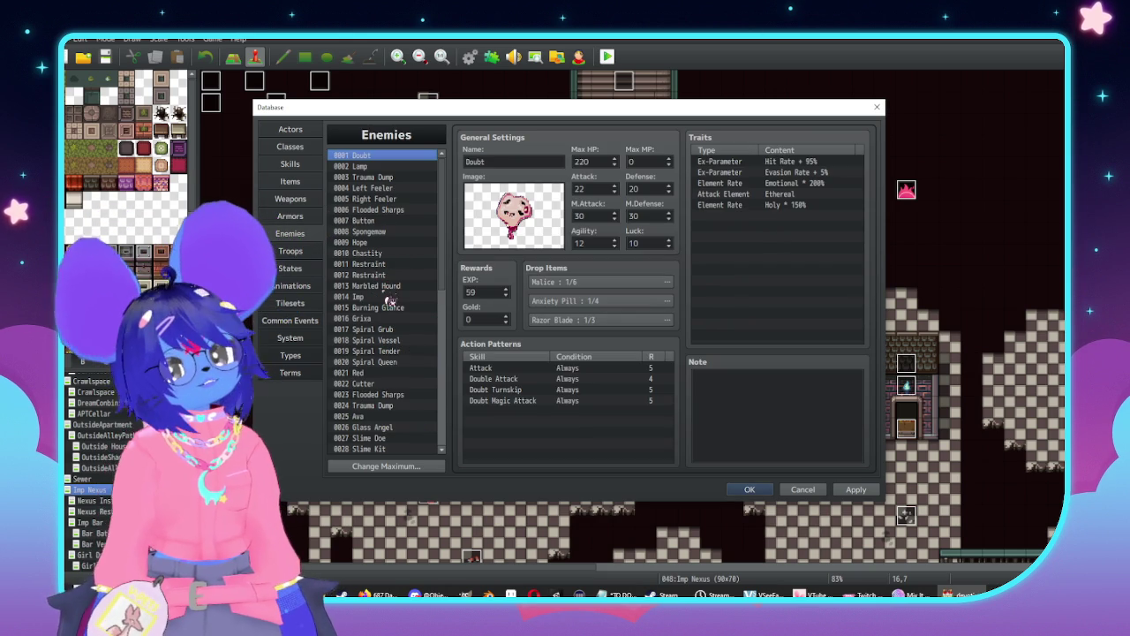
# Lower enemy 0019 Spiral Tender's Spiral Res action rating from 6 to 5, then return to TO DO.txt
pyautogui.click(398, 353)
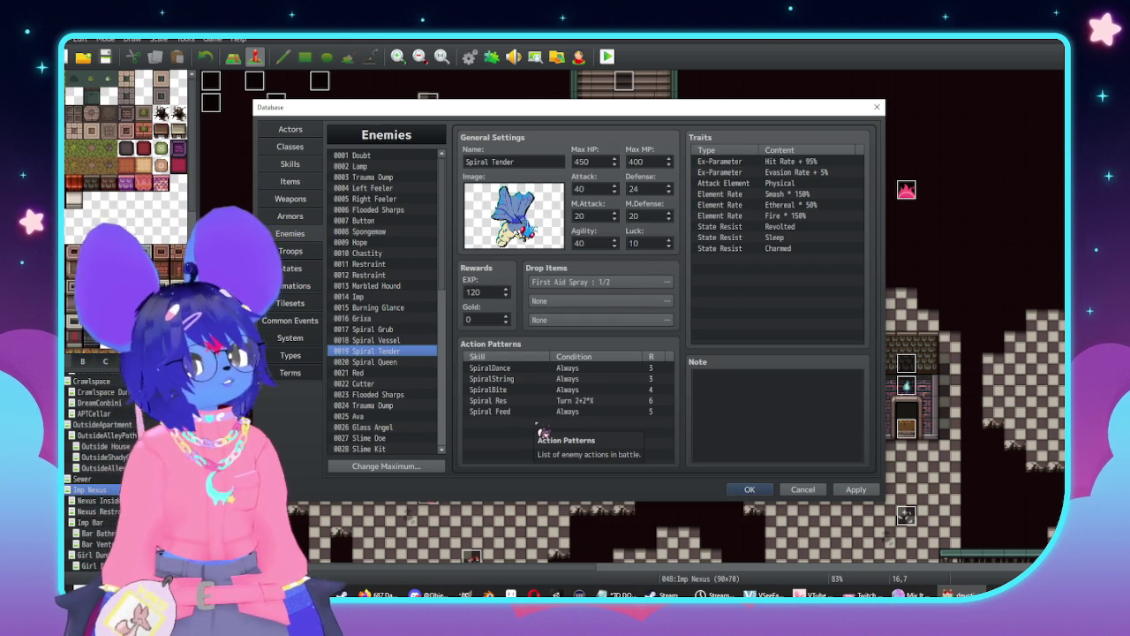
pyautogui.click(653, 402)
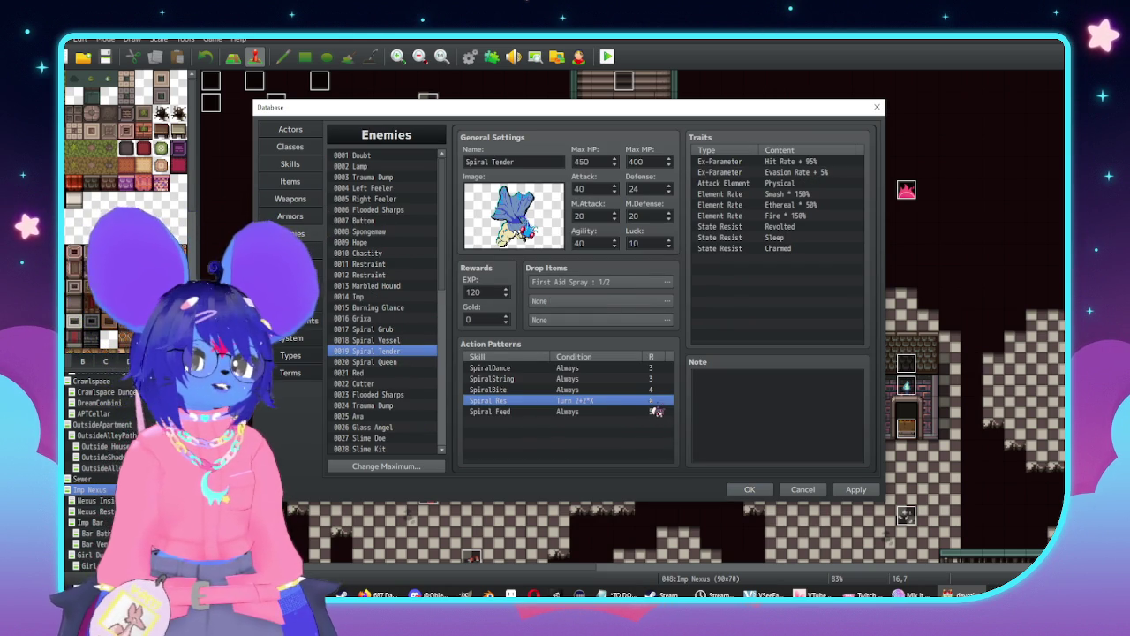
pyautogui.doubleClick(653, 400)
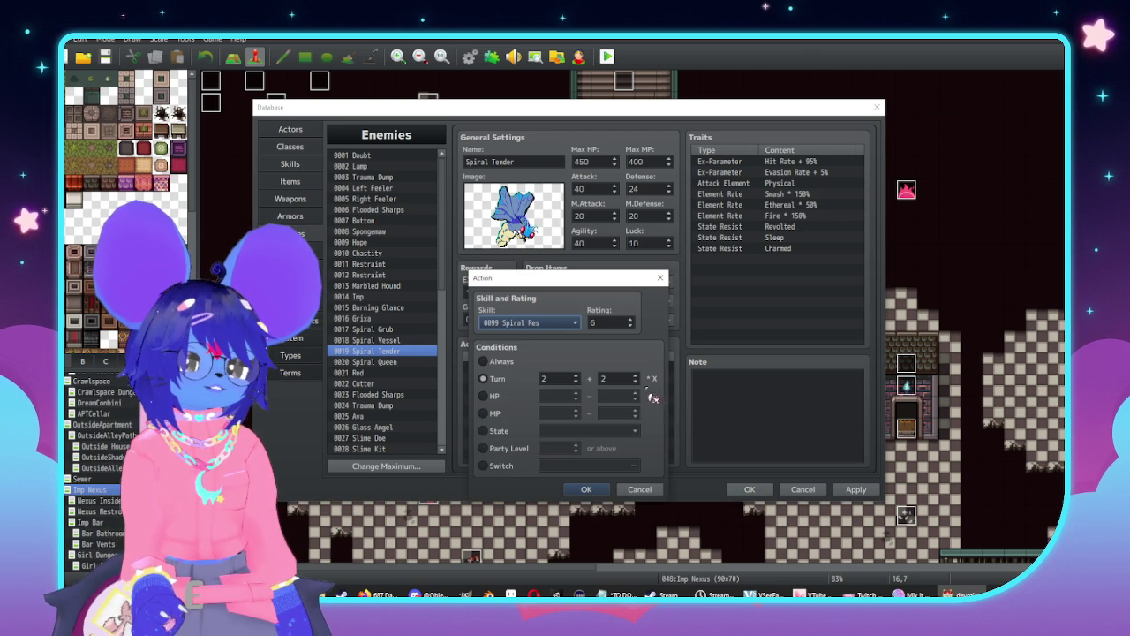
pyautogui.click(608, 323)
pyautogui.write('5')
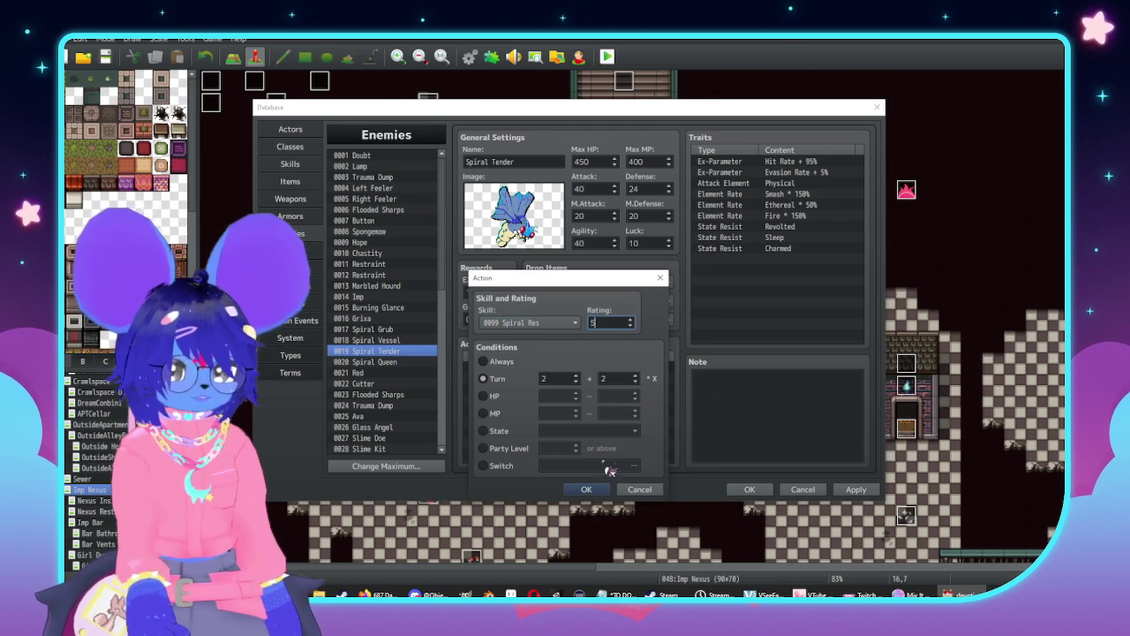
pyautogui.click(586, 490)
pyautogui.click(616, 593)
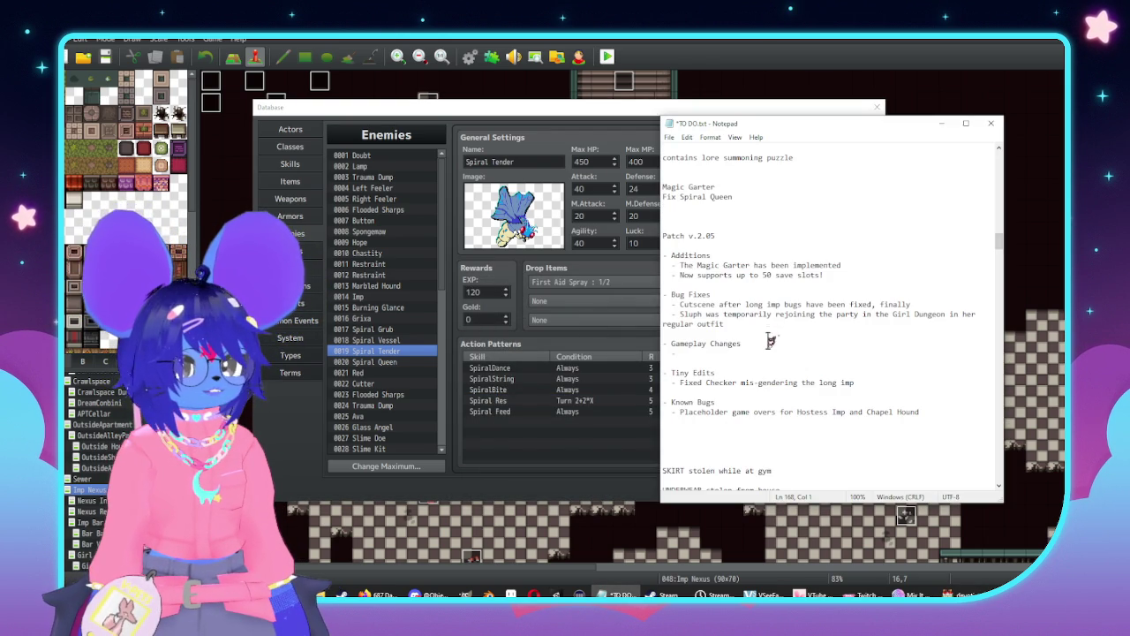
# Fill the empty Gameplay Changes entry: Bug queen can't egg both party members to death in one turn
pyautogui.click(893, 380)
pyautogui.press('Return')
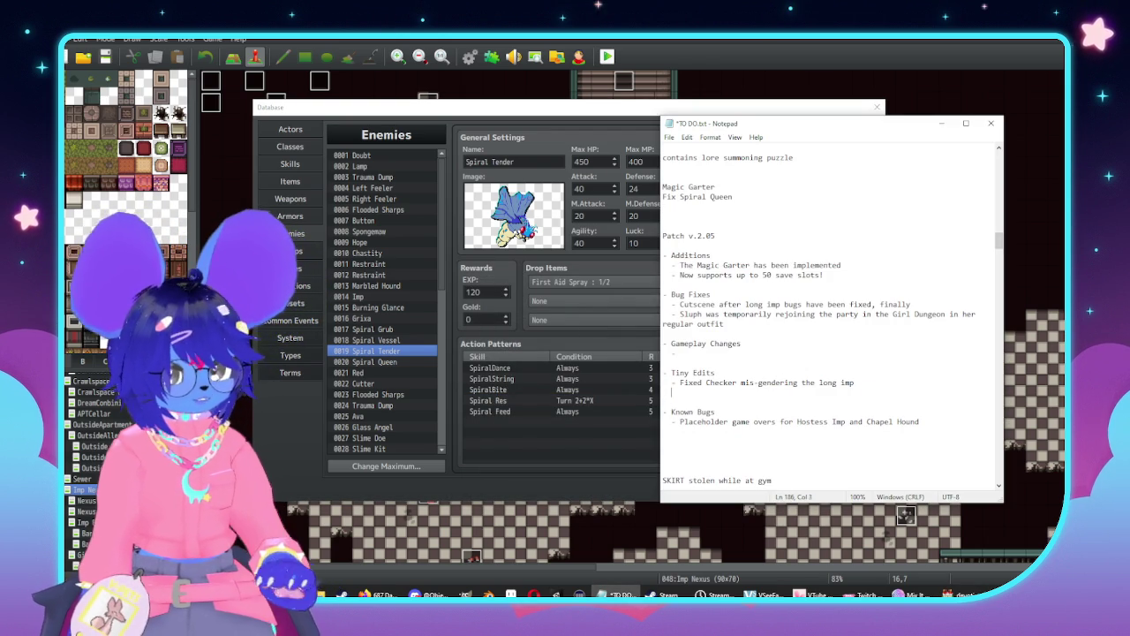
pyautogui.press('BackSpace')
pyautogui.press('BackSpace')
pyautogui.press('BackSpace')
pyautogui.click(817, 354)
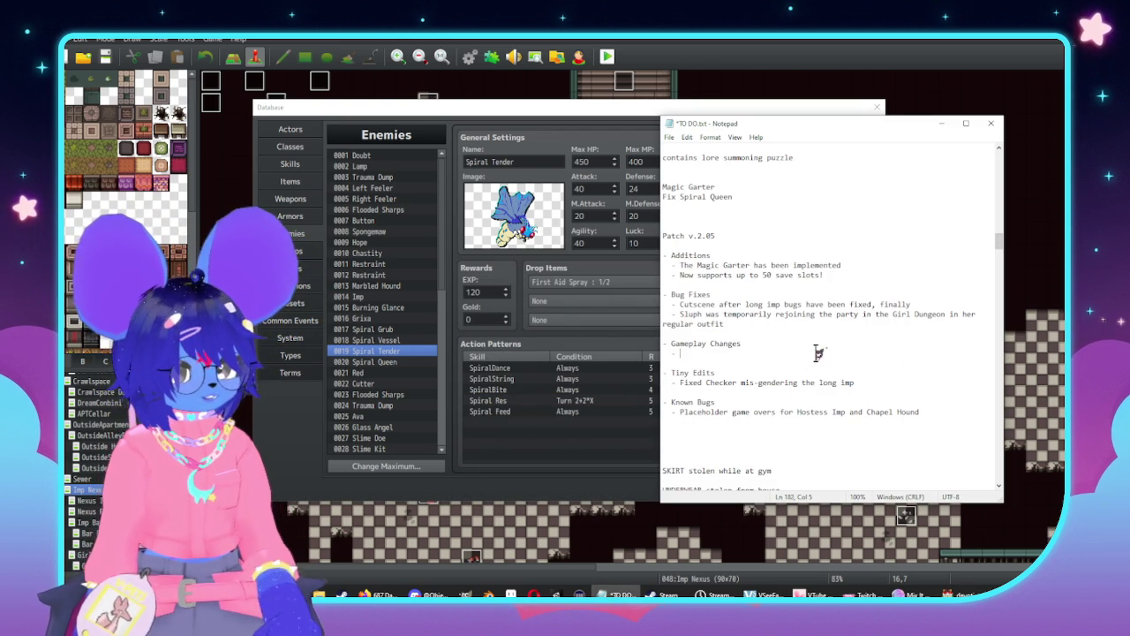
pyautogui.write('SPira')
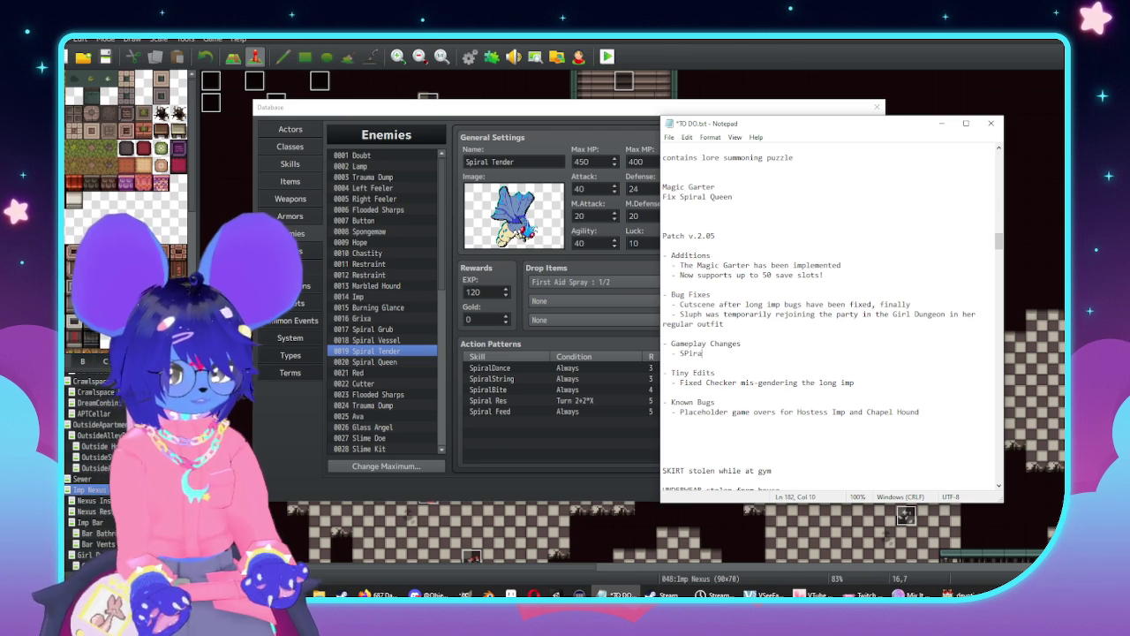
pyautogui.press('BackSpace')
pyautogui.press('BackSpace')
pyautogui.press('BackSpace')
pyautogui.press('BackSpace')
pyautogui.press('BackSpace')
pyautogui.write('Bug queen can no longer e')
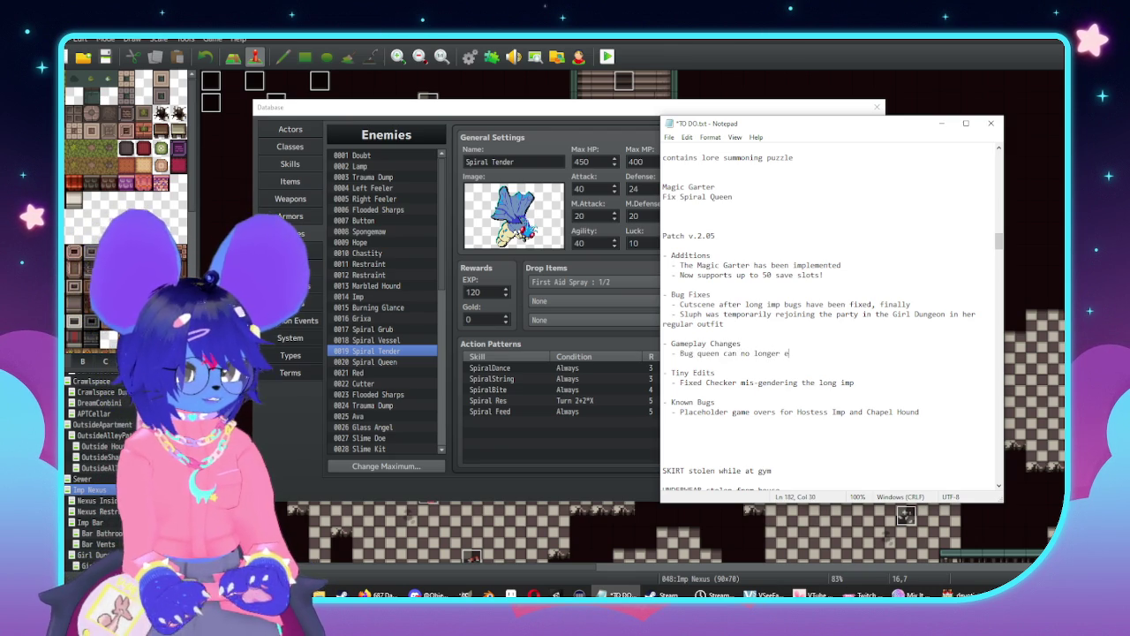
pyautogui.write('gg both party members to deATH')
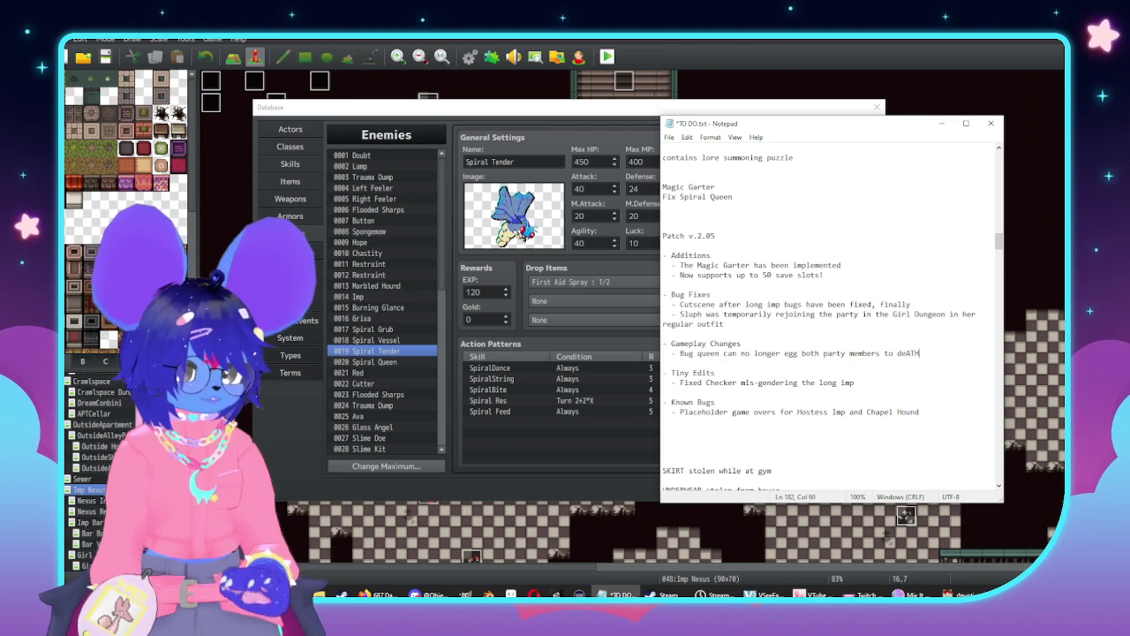
pyautogui.write('th in one turn')
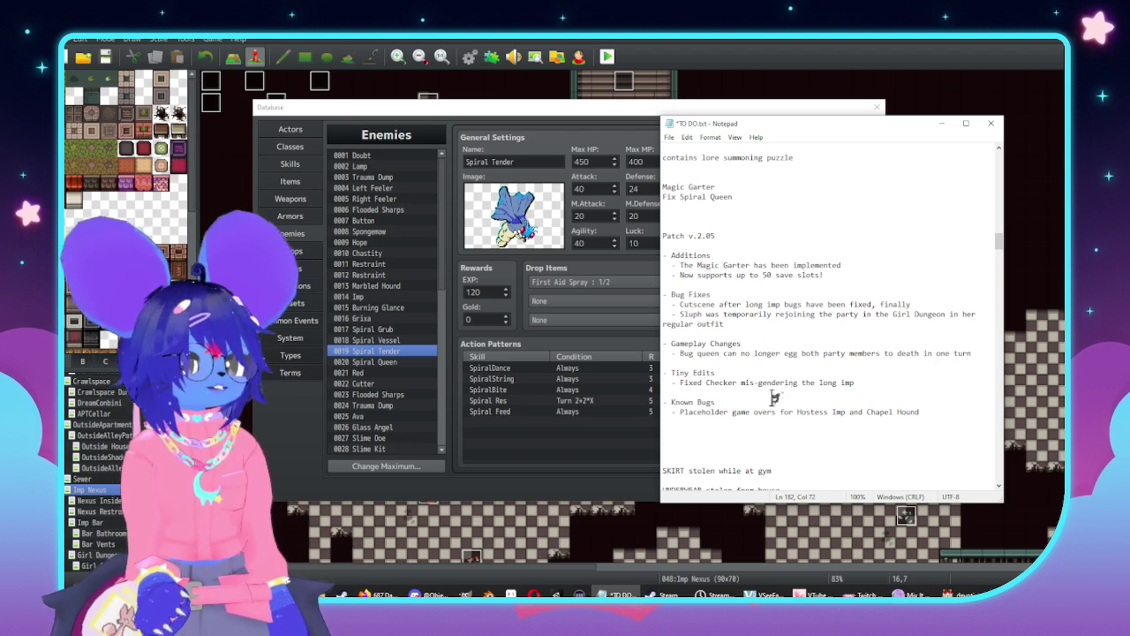
# Add a Tiny Edits line saying Tender is less likely to resurrect friends each turn
pyautogui.click(901, 383)
pyautogui.press('Return')
pyautogui.write('- Tender slightly')
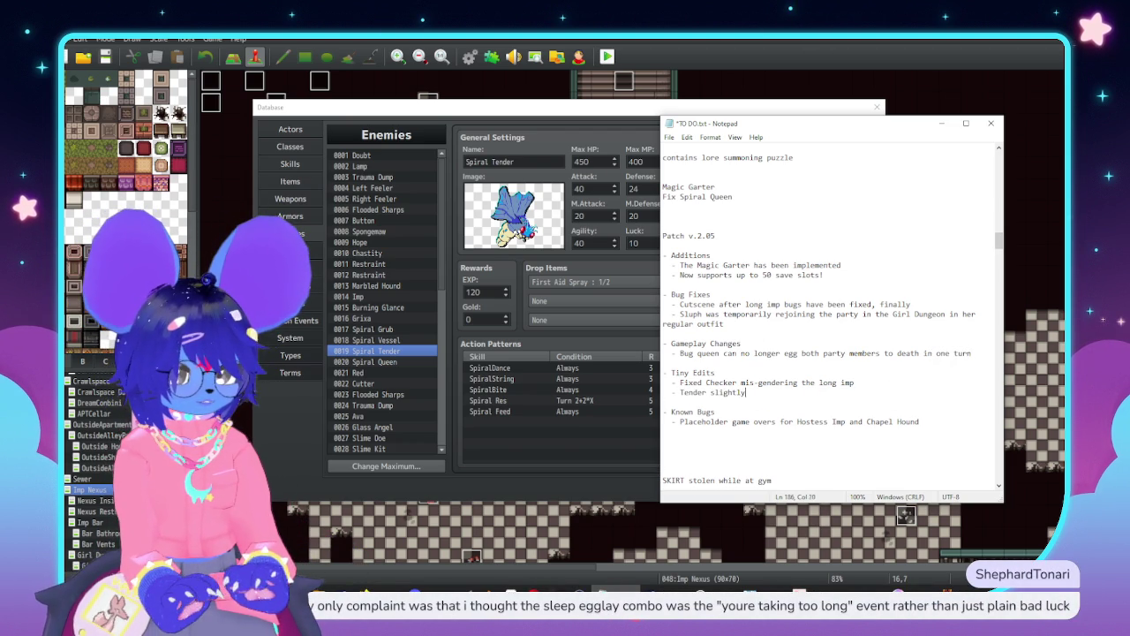
pyautogui.write(' less likely to re')
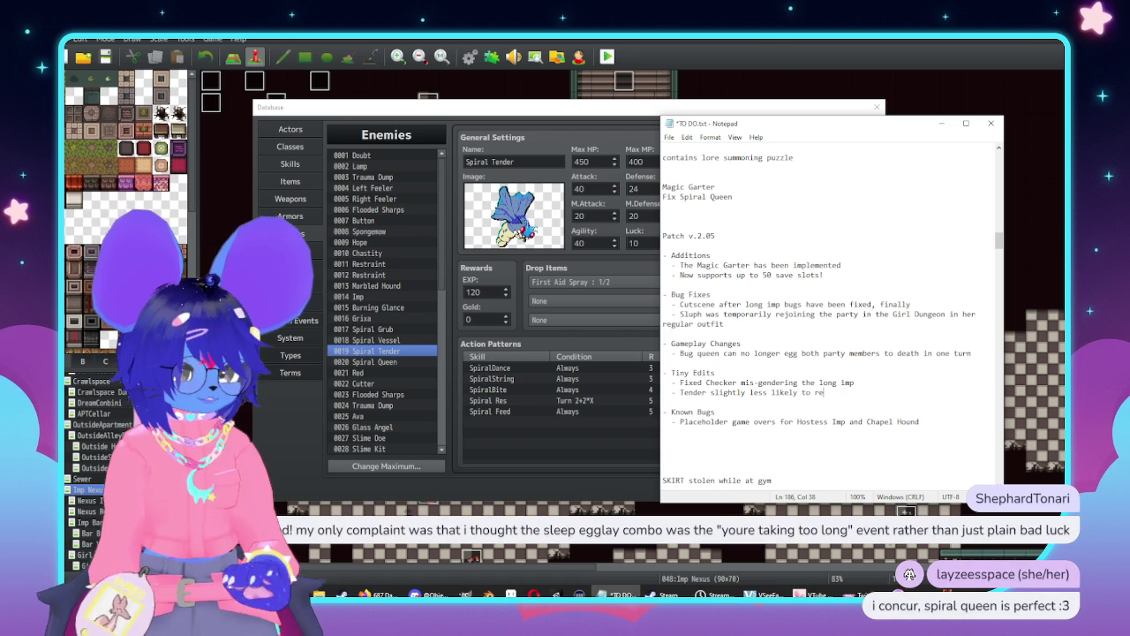
pyautogui.write('s each turn')
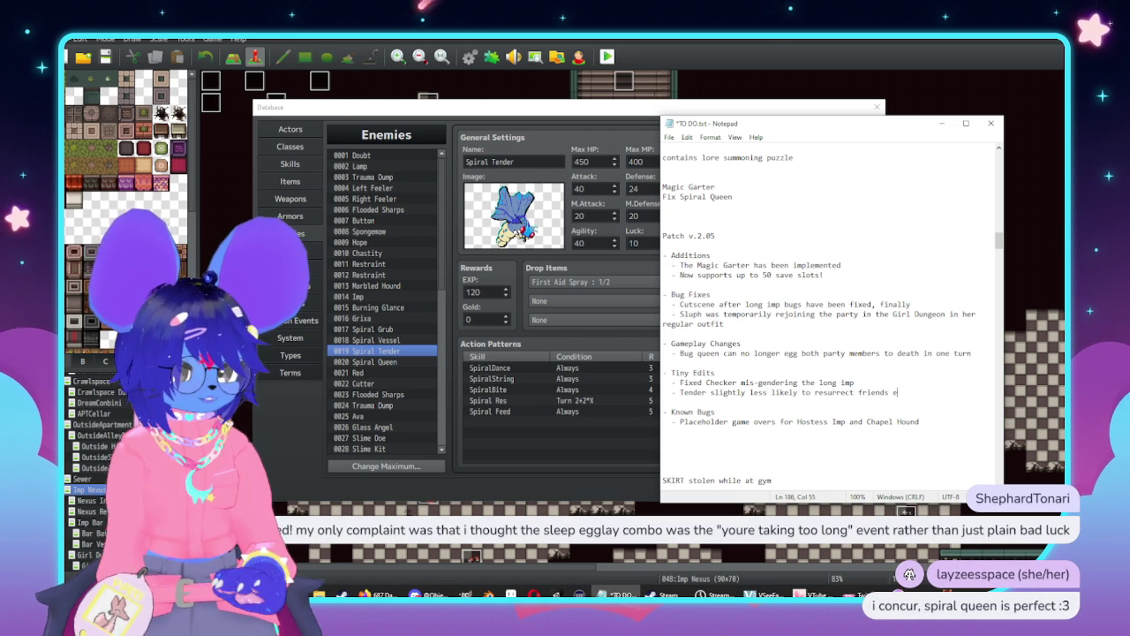
# Set Spiral Res's condition to Turn 2+3*X, apply, and select enemy 0020 Spiral Queen
pyautogui.click(581, 400)
pyautogui.doubleClick(580, 400)
pyautogui.click(634, 375)
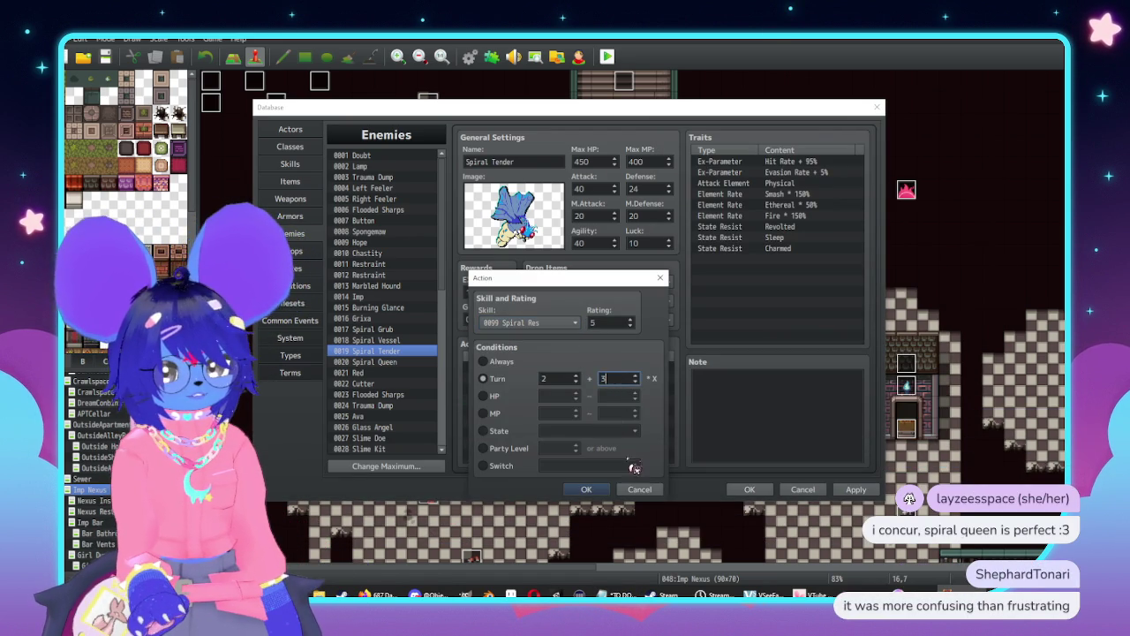
pyautogui.click(586, 489)
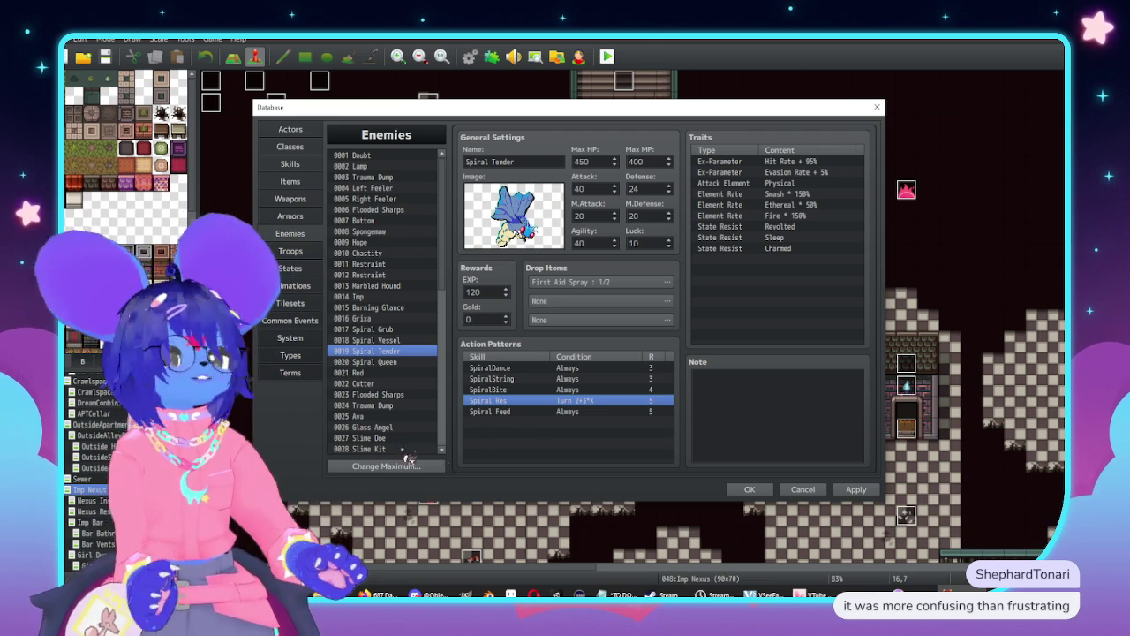
pyautogui.click(858, 491)
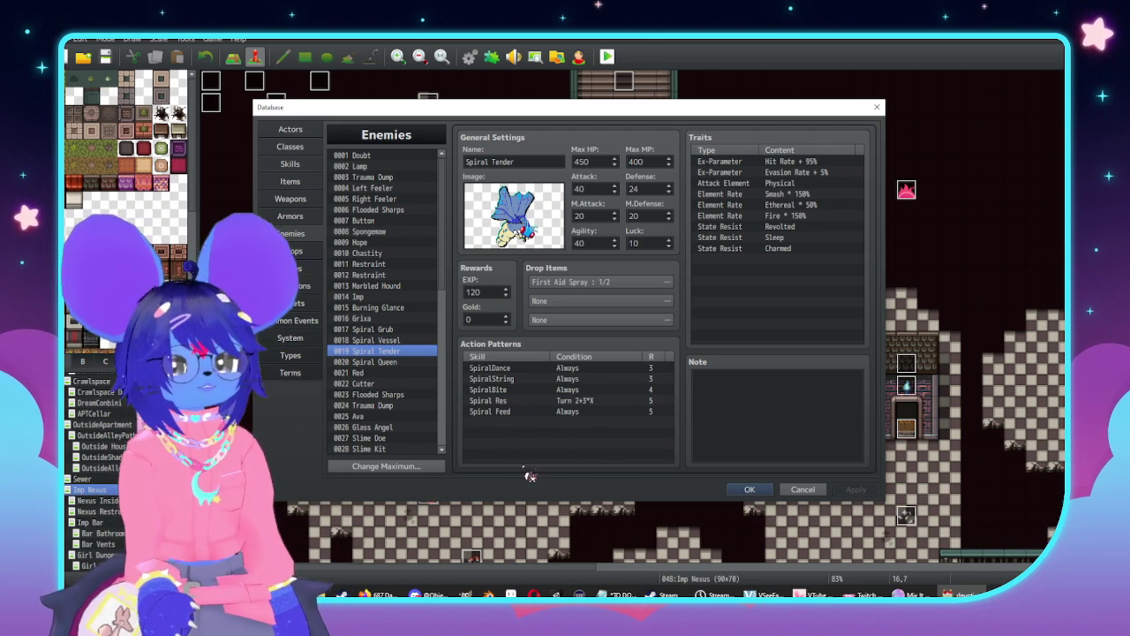
pyautogui.click(408, 362)
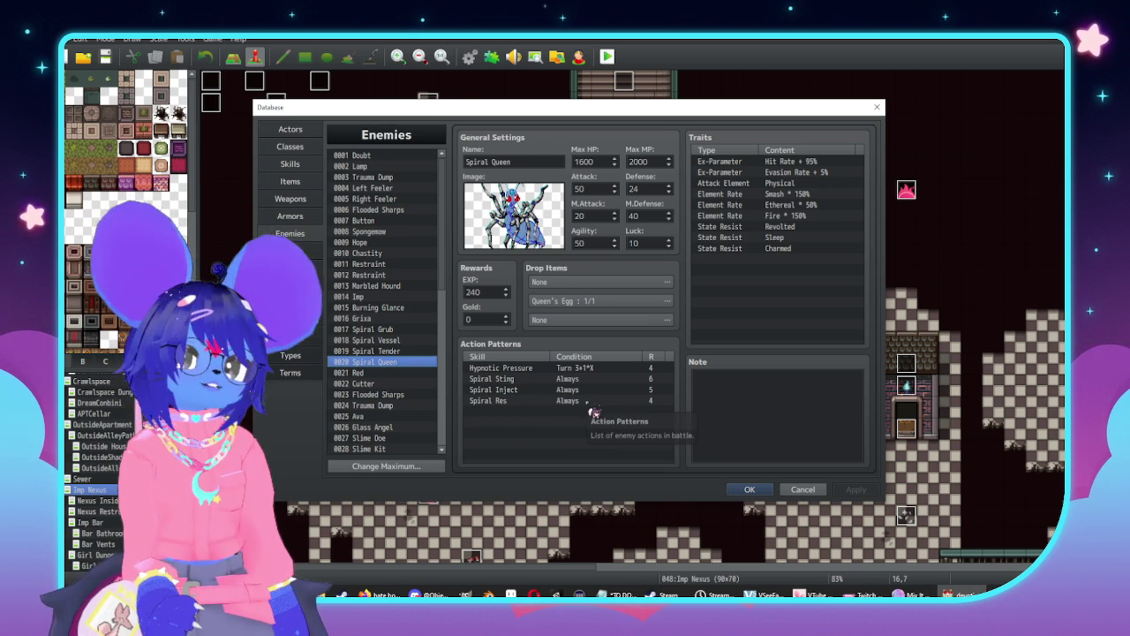
# Give Spiral Queen an always-usable Dual Attack action pattern, then return to the Troops section
pyautogui.doubleClick(593, 411)
pyautogui.moveTo(567, 290)
pyautogui.mouseDown()
pyautogui.moveTo(771, 257)
pyautogui.moveTo(753, 257)
pyautogui.mouseUp()
pyautogui.click(717, 290)
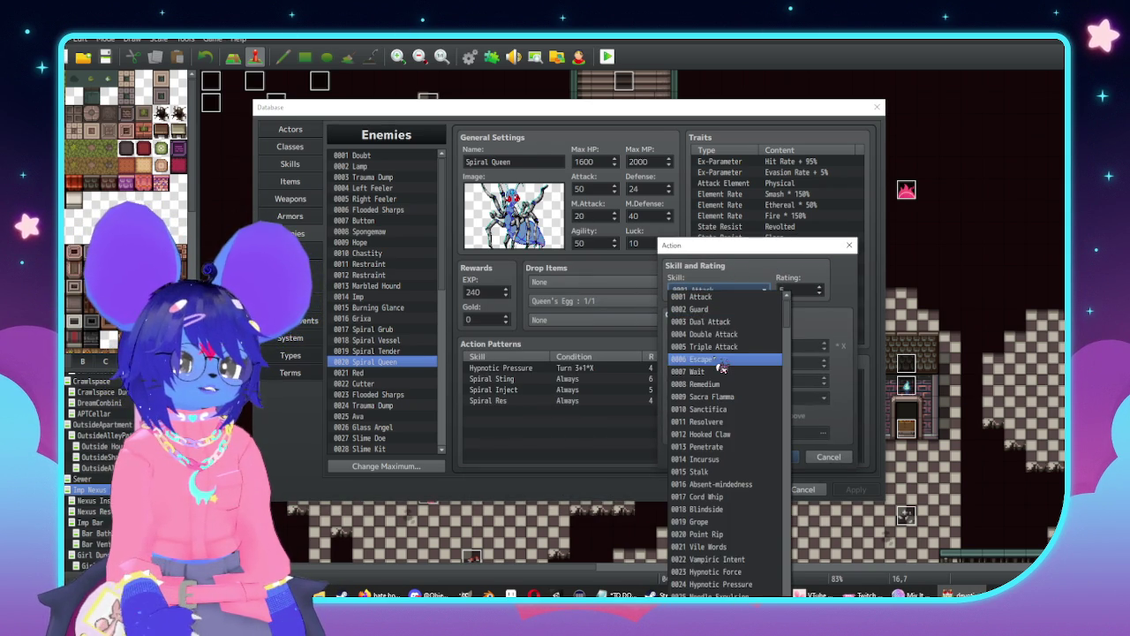
pyautogui.click(726, 323)
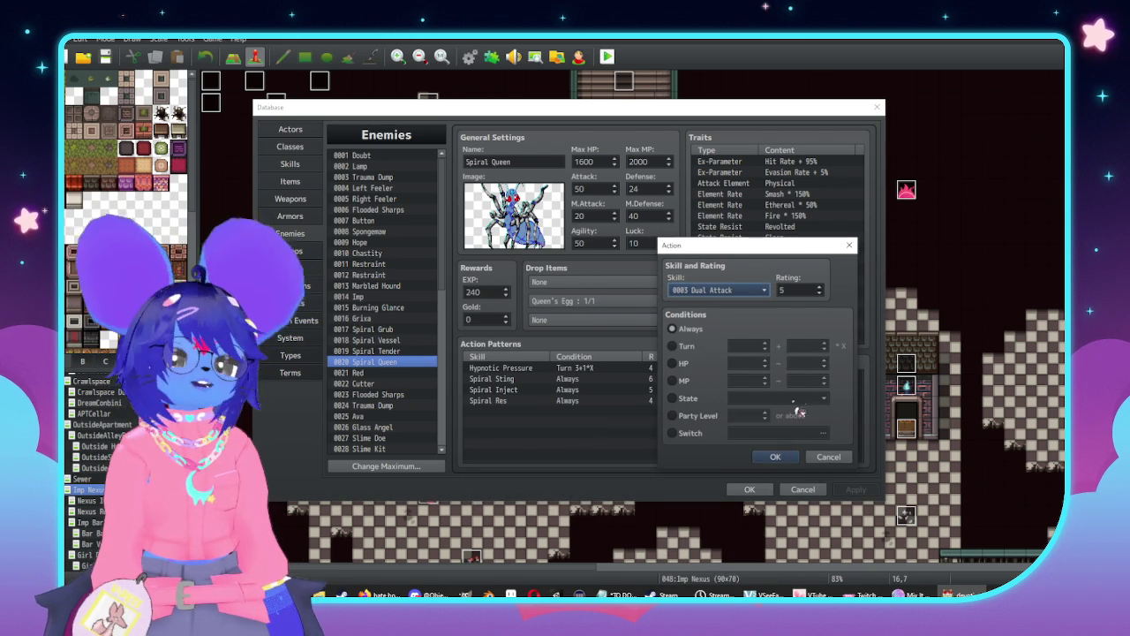
pyautogui.click(777, 459)
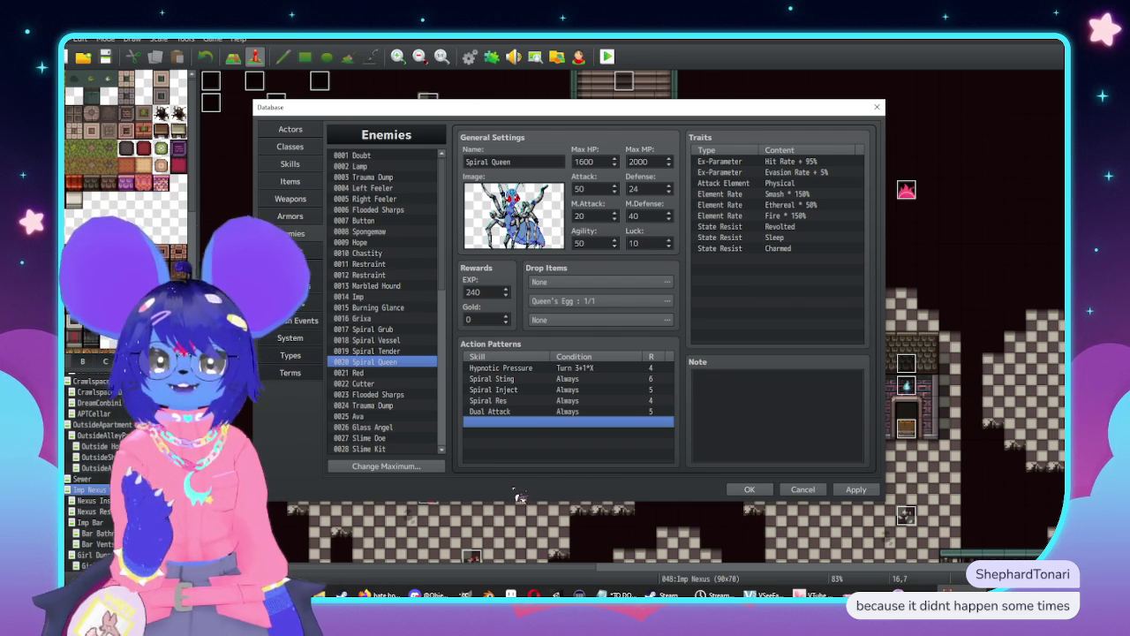
pyautogui.click(290, 250)
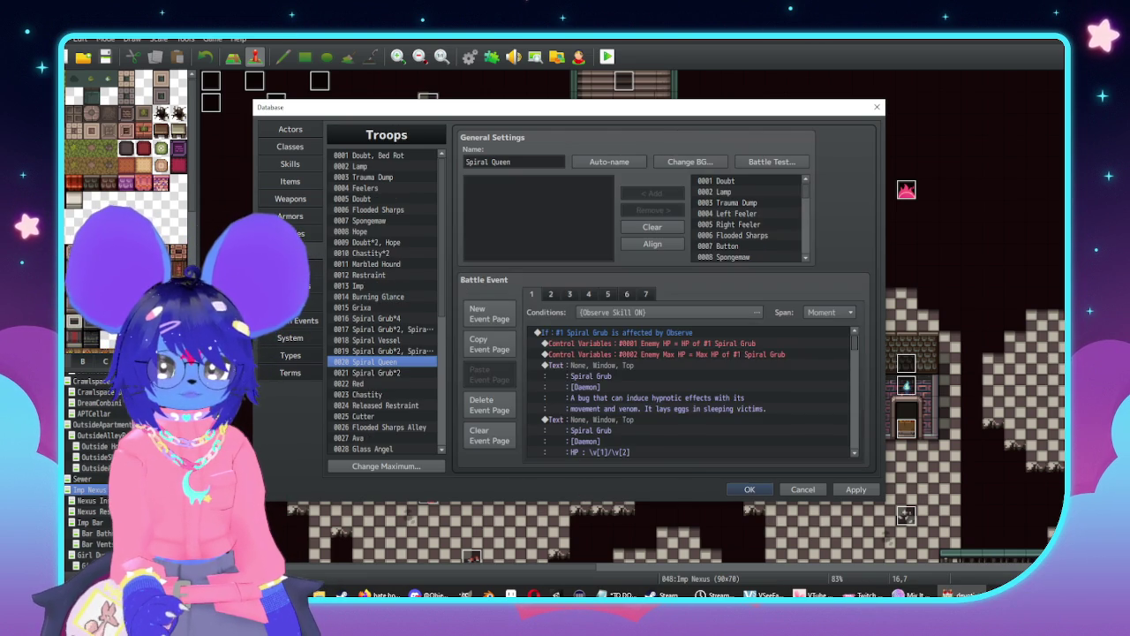
# Flip through Spiral Queen's troop event pages 4–6 and back down to page 1
pyautogui.click(609, 294)
pyautogui.click(628, 294)
pyautogui.click(589, 294)
pyautogui.click(608, 295)
pyautogui.click(628, 294)
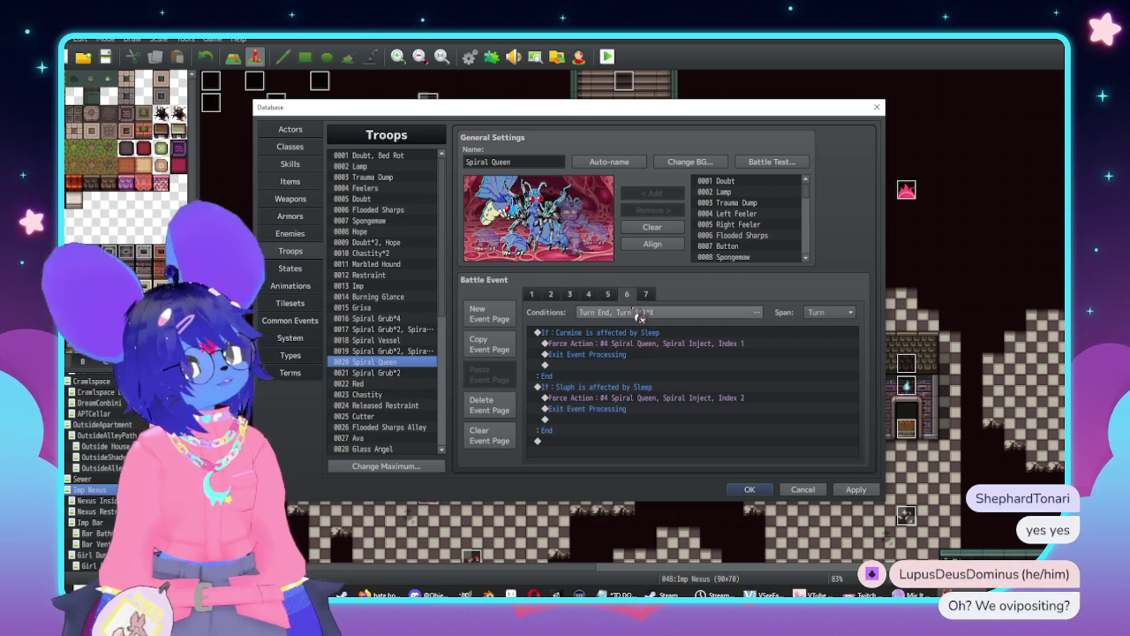
pyautogui.click(626, 295)
pyautogui.click(589, 296)
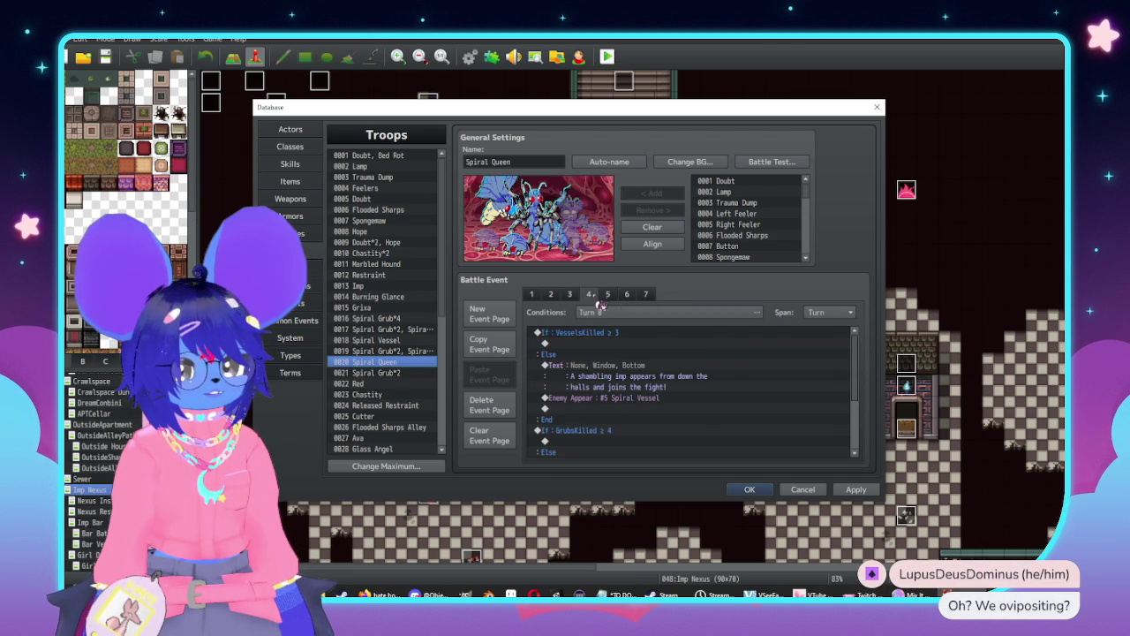
pyautogui.click(569, 297)
pyautogui.click(550, 295)
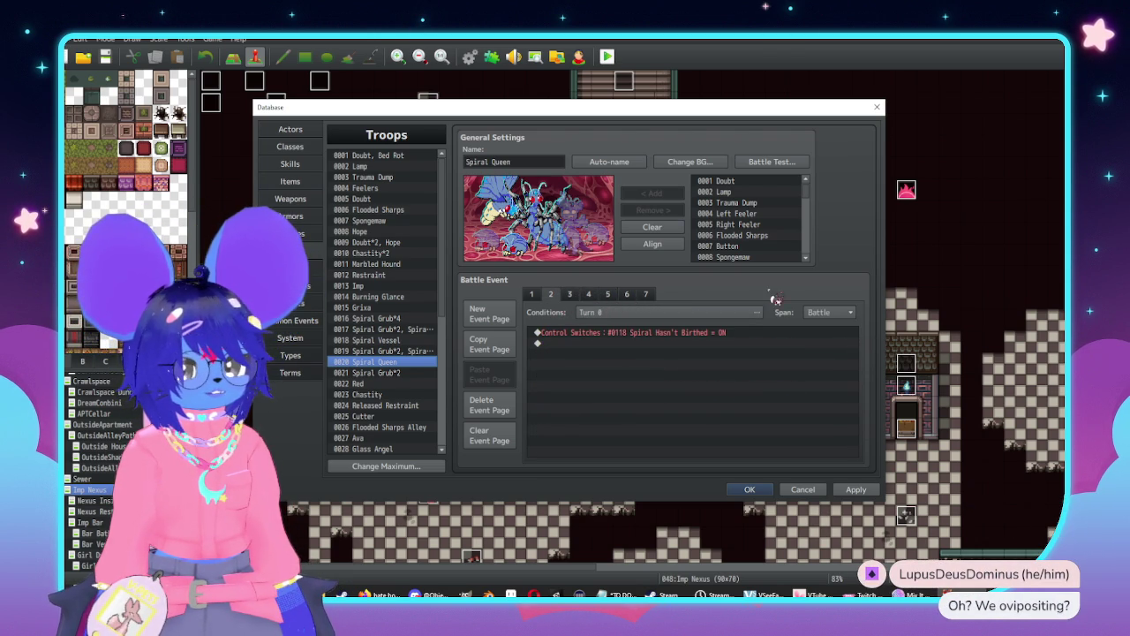
pyautogui.click(532, 295)
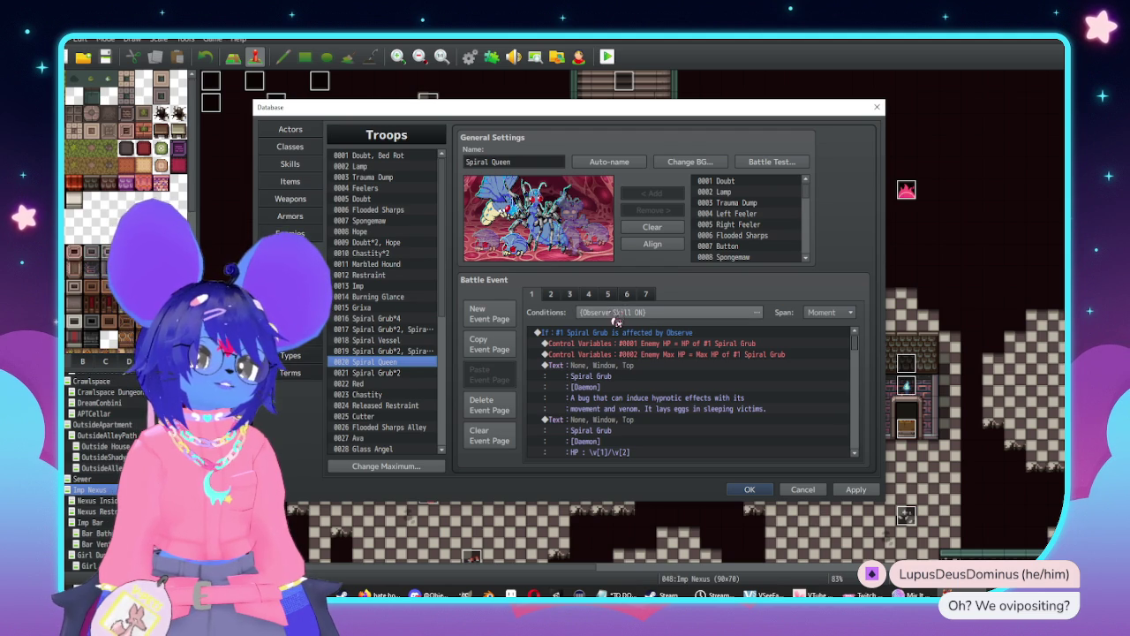
# Check page 7's Turn 1 Spiral Grub force action, then inspect page 3's Carmine and Sluph sleep checks
pyautogui.click(645, 293)
pyautogui.click(649, 300)
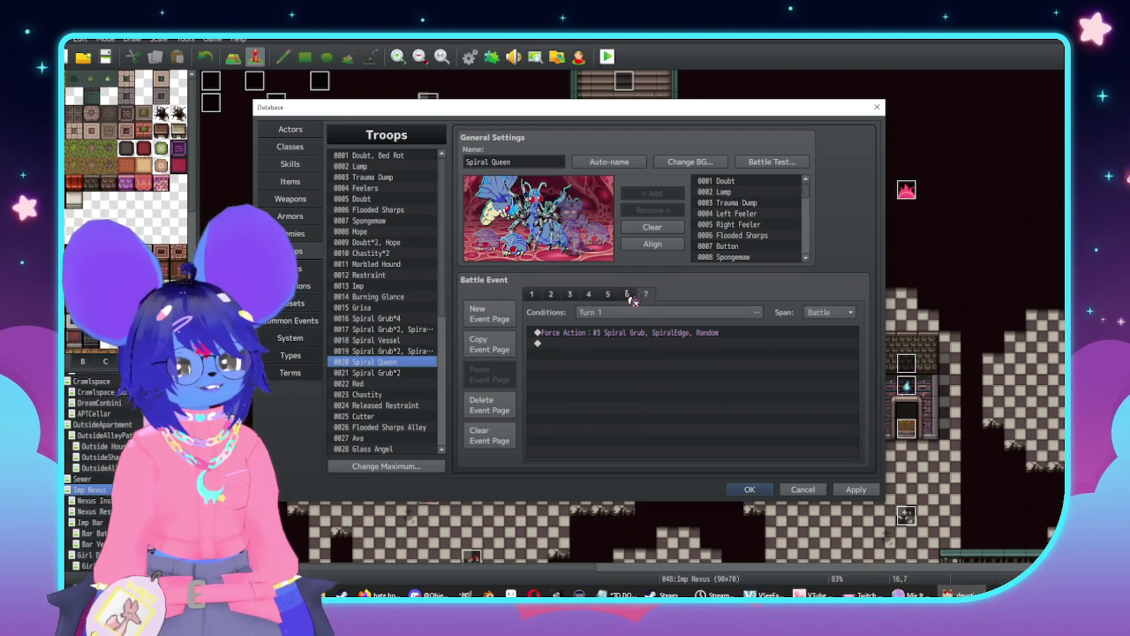
pyautogui.click(628, 299)
pyautogui.click(609, 296)
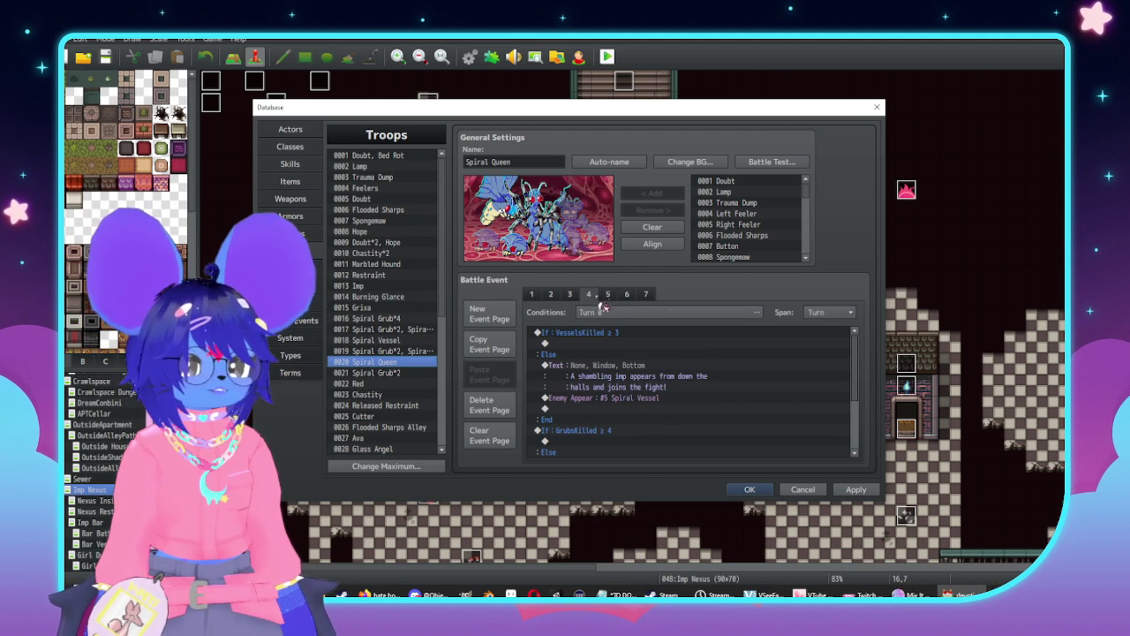
pyautogui.click(569, 294)
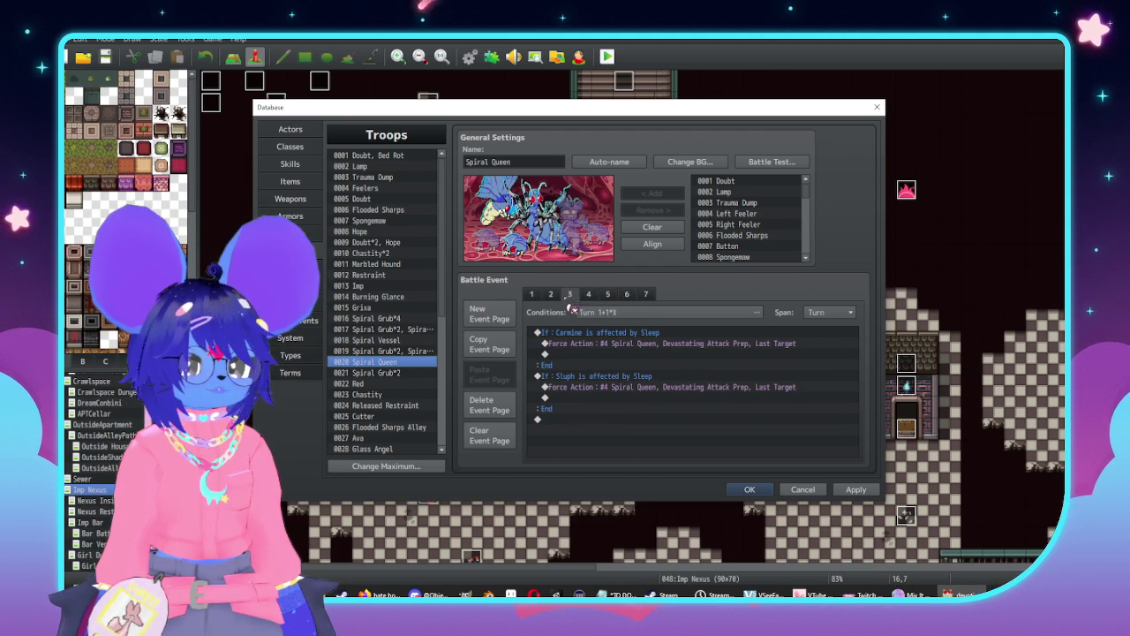
pyautogui.click(636, 345)
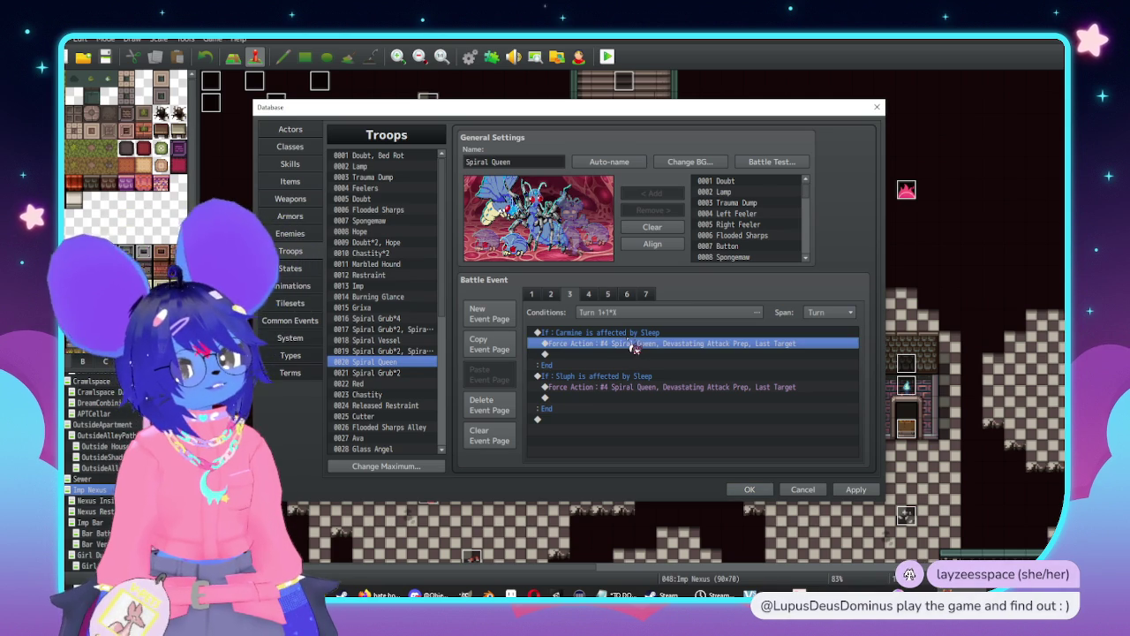
pyautogui.click(635, 333)
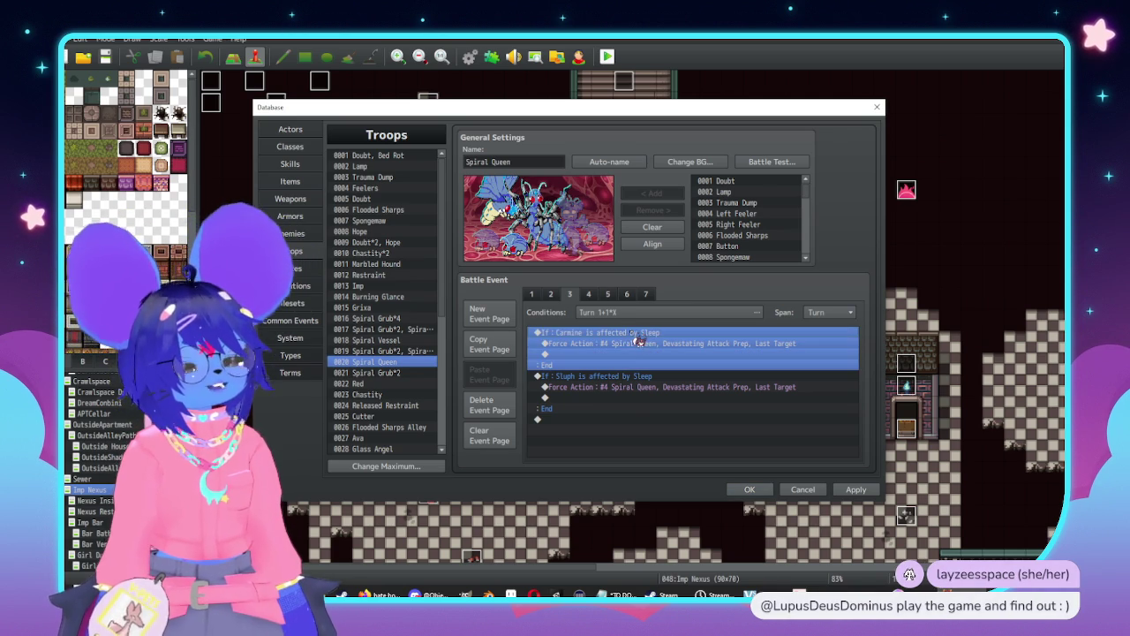
pyautogui.click(638, 378)
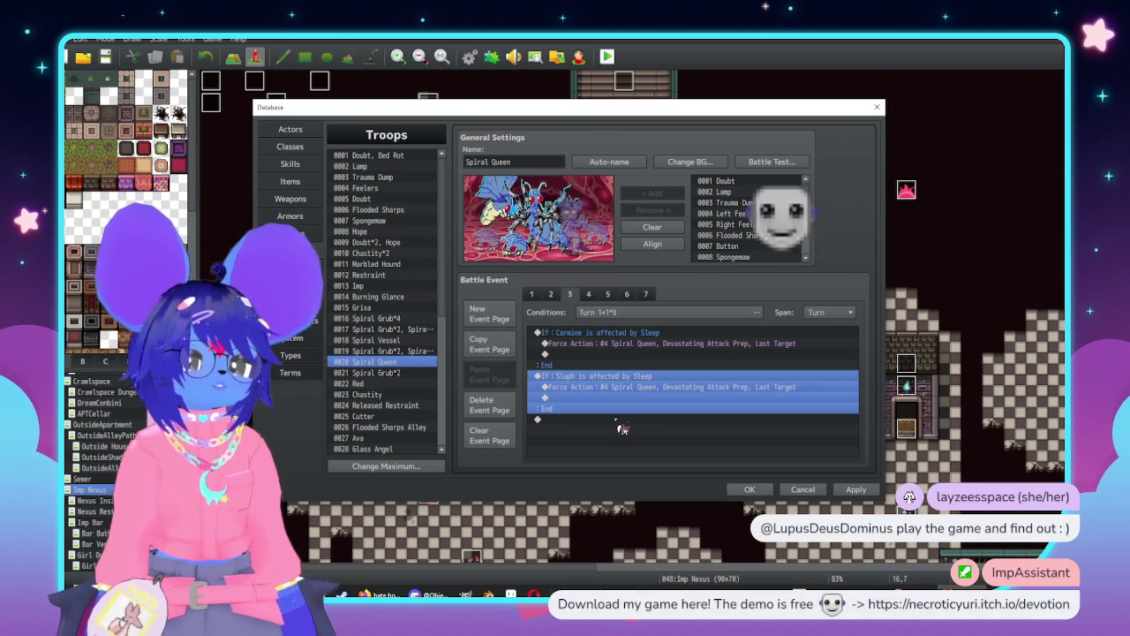
# Open the event command list and dismiss it without adding any command
pyautogui.doubleClick(619, 424)
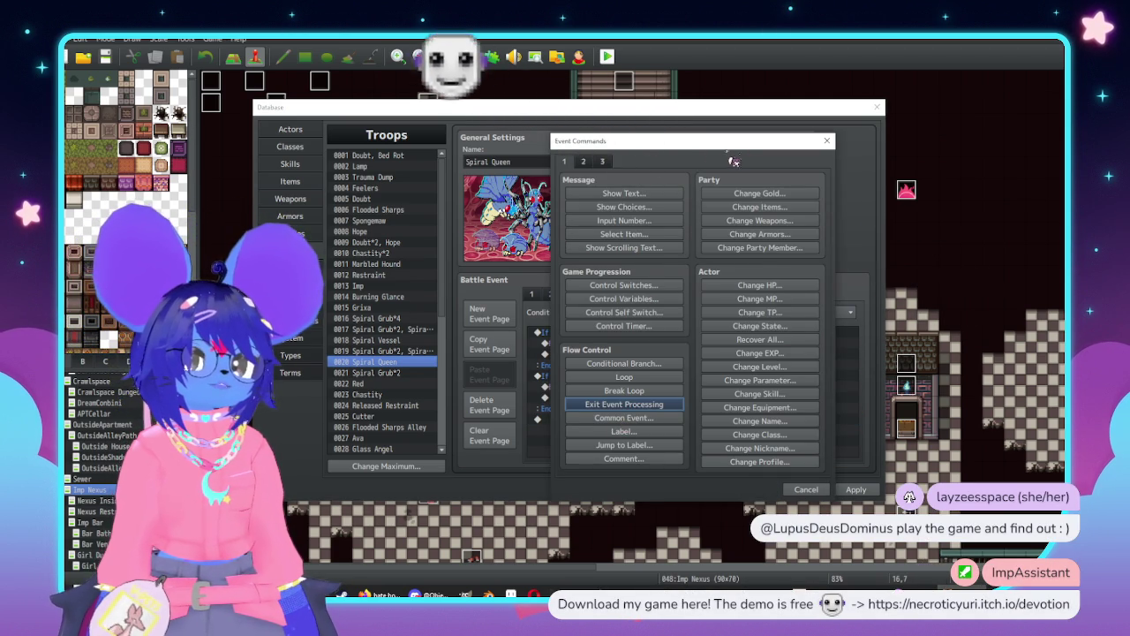
pyautogui.moveTo(718, 144); pyautogui.dragTo(828, 144)
pyautogui.click(935, 141)
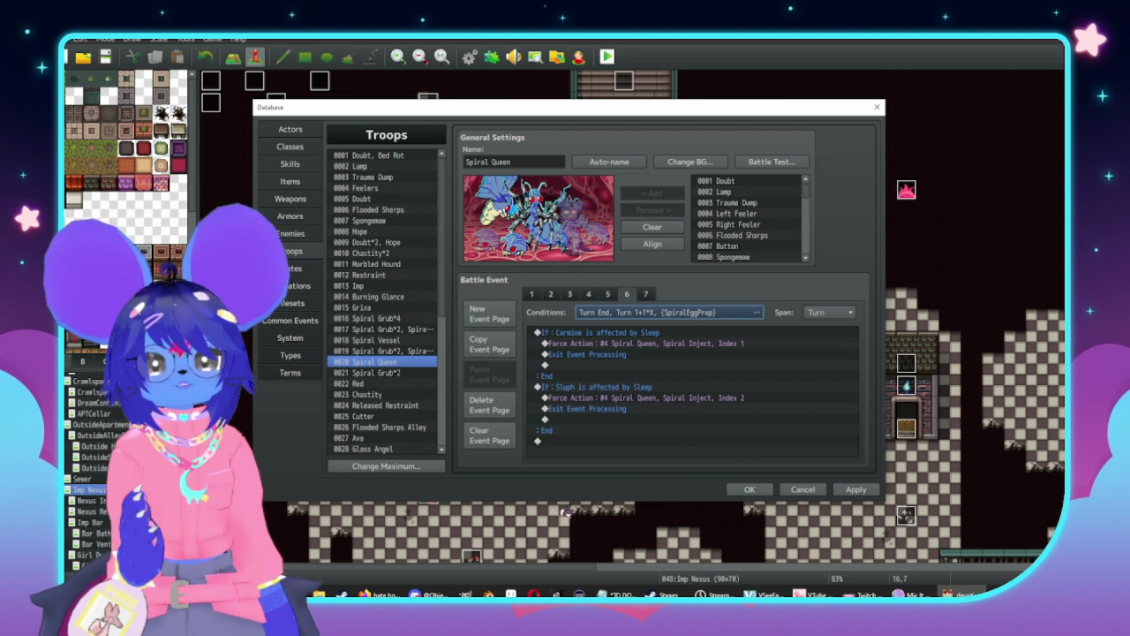
# Append a Control Switches command turning 0431 SpiralEggPrep OFF at the end of page 6, and apply
pyautogui.doubleClick(581, 446)
pyautogui.click(649, 286)
pyautogui.click(712, 298)
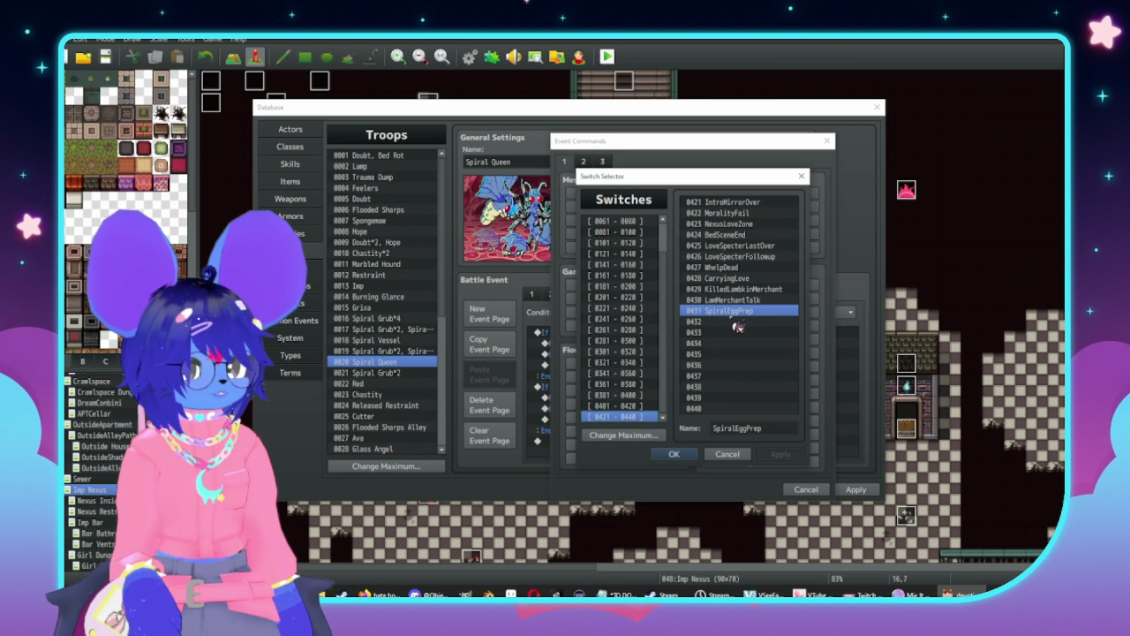
pyautogui.click(674, 453)
pyautogui.click(685, 357)
pyautogui.click(690, 371)
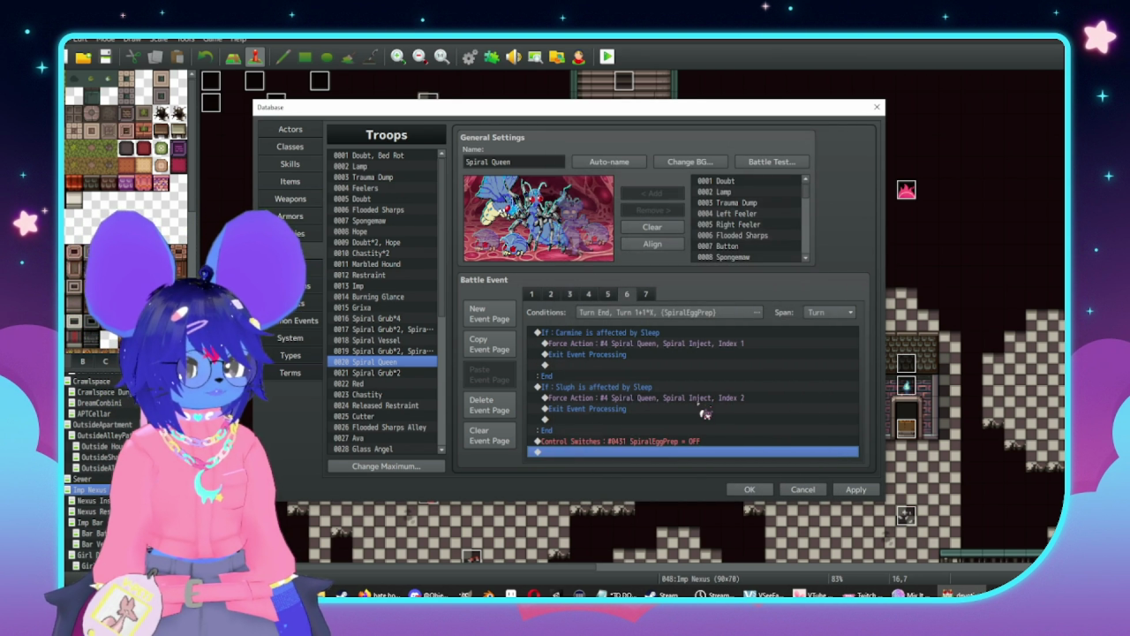
pyautogui.click(855, 490)
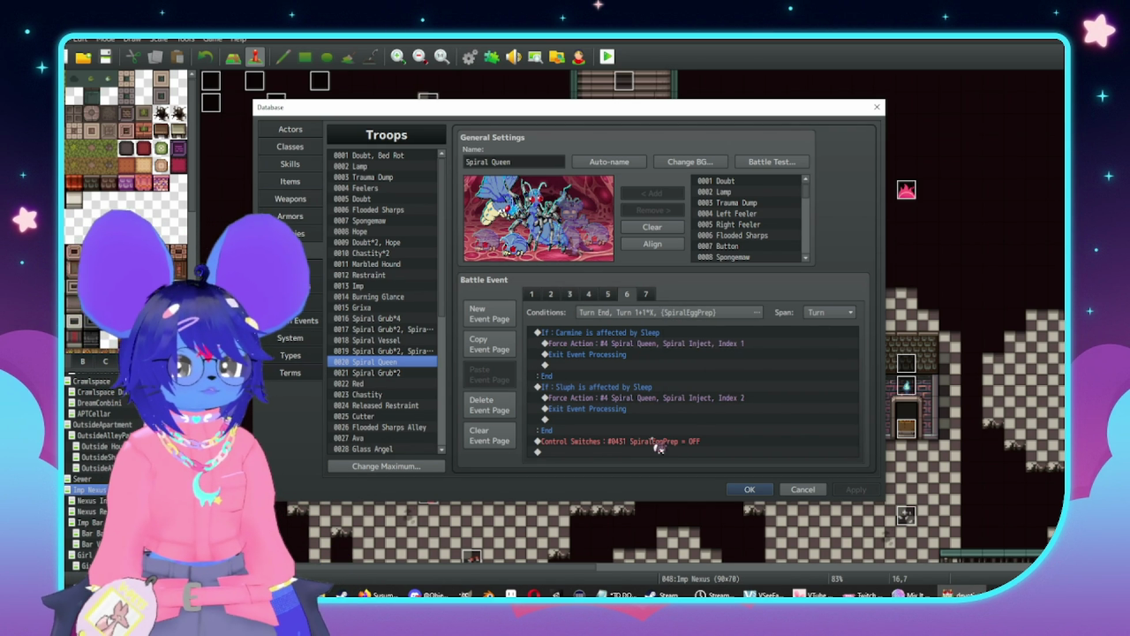
pyautogui.click(608, 343)
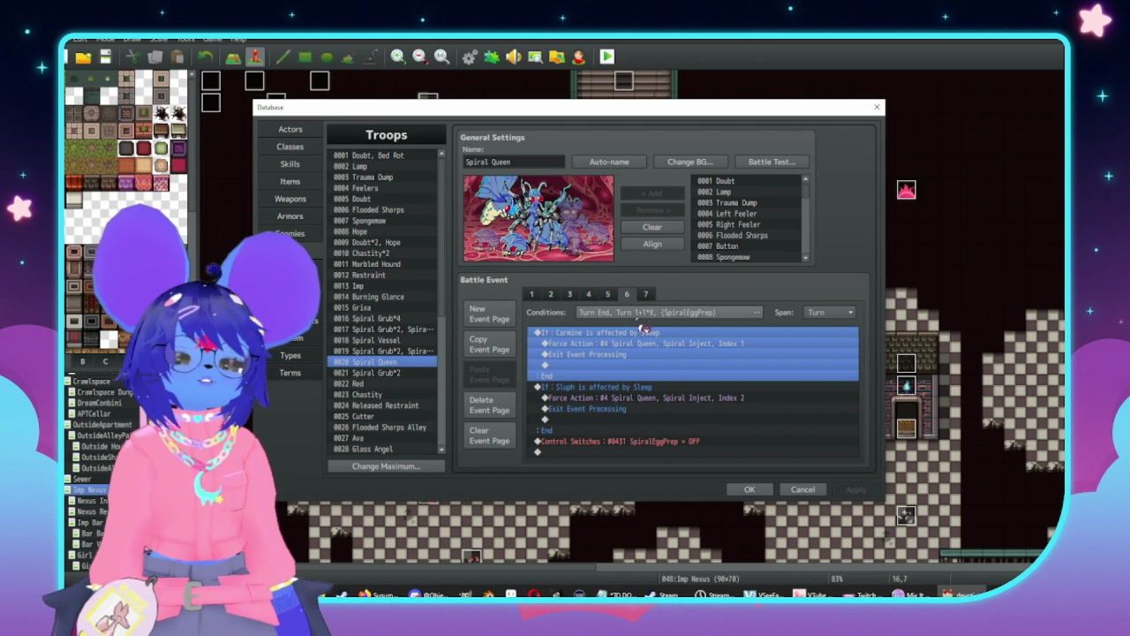
pyautogui.click(382, 594)
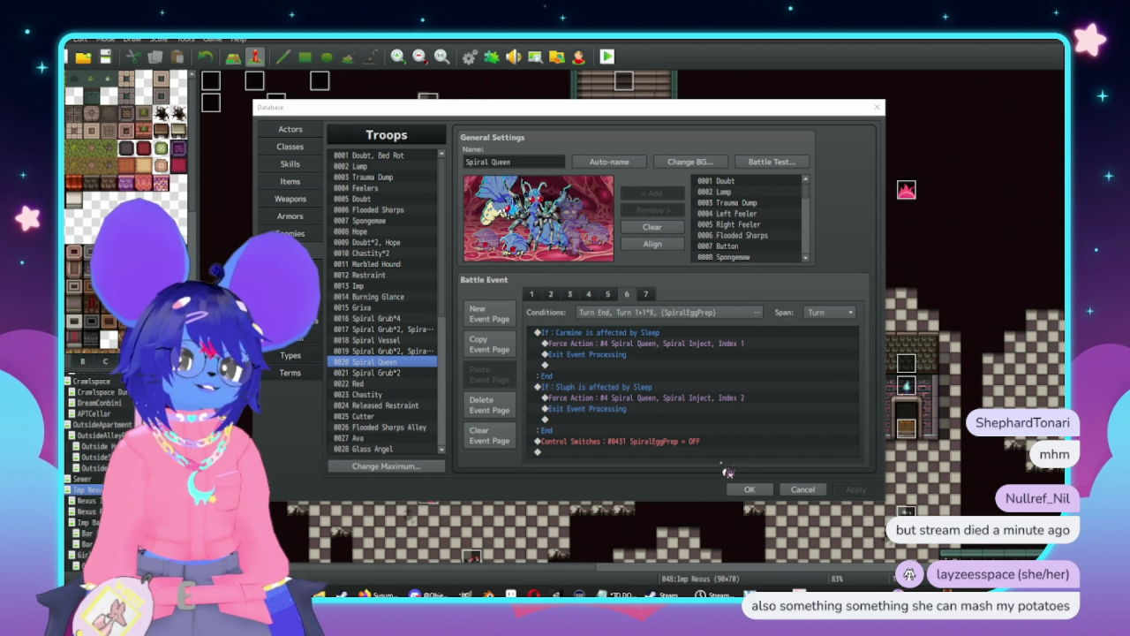
# Give the Carmine sleep check on troop page 6 an Else branch
pyautogui.doubleClick(649, 450)
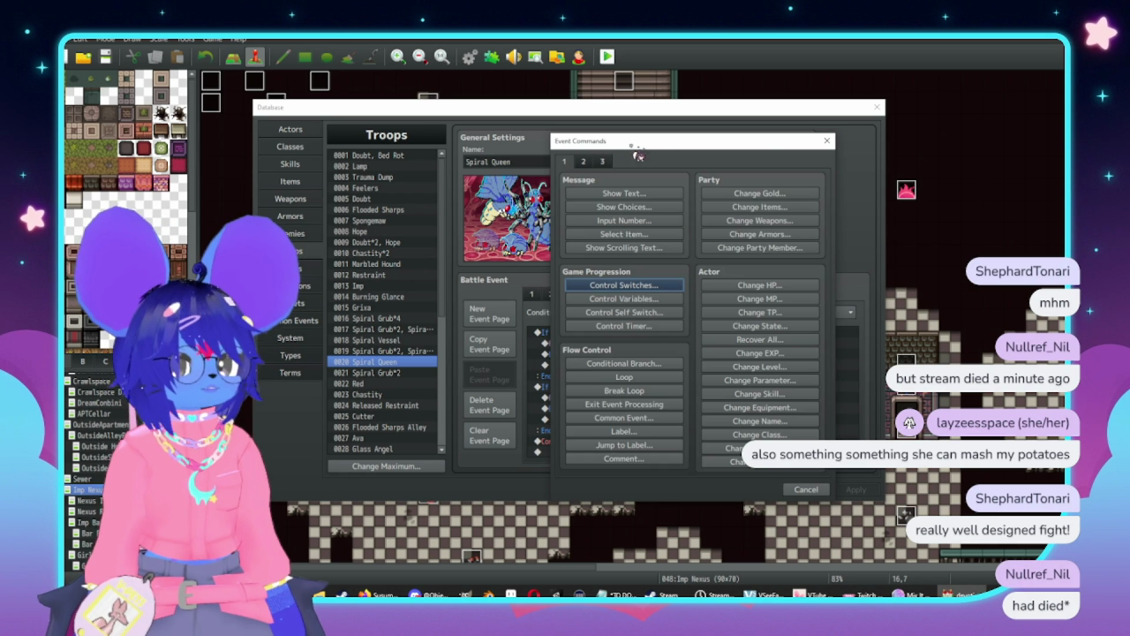
pyautogui.press('Return')
pyautogui.press('Return')
pyautogui.doubleClick(629, 350)
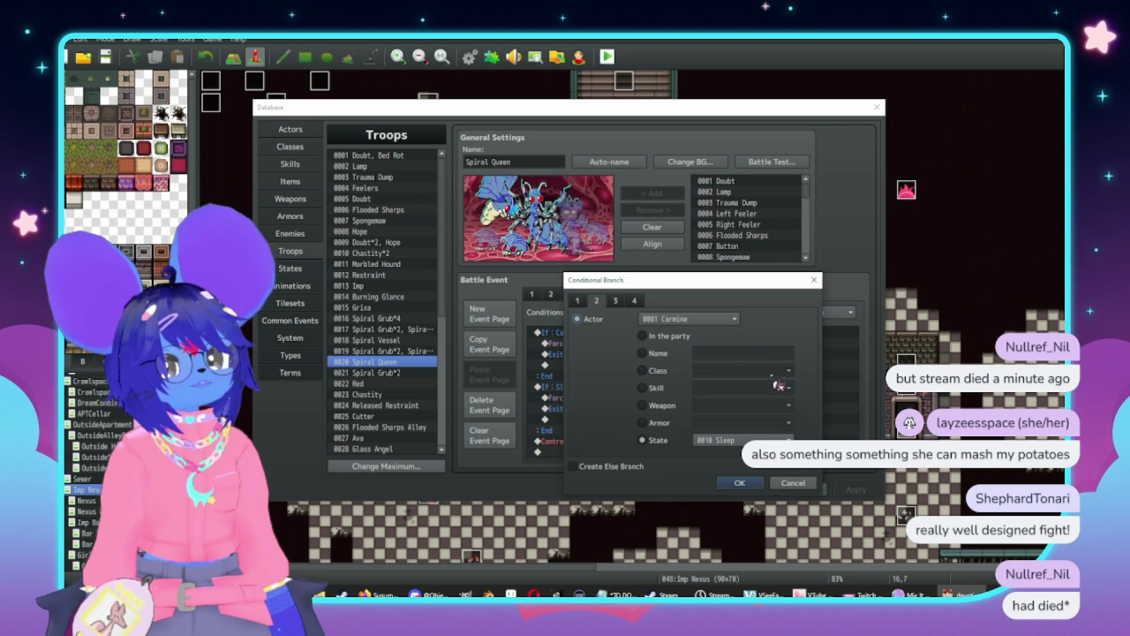
pyautogui.click(572, 466)
pyautogui.click(740, 482)
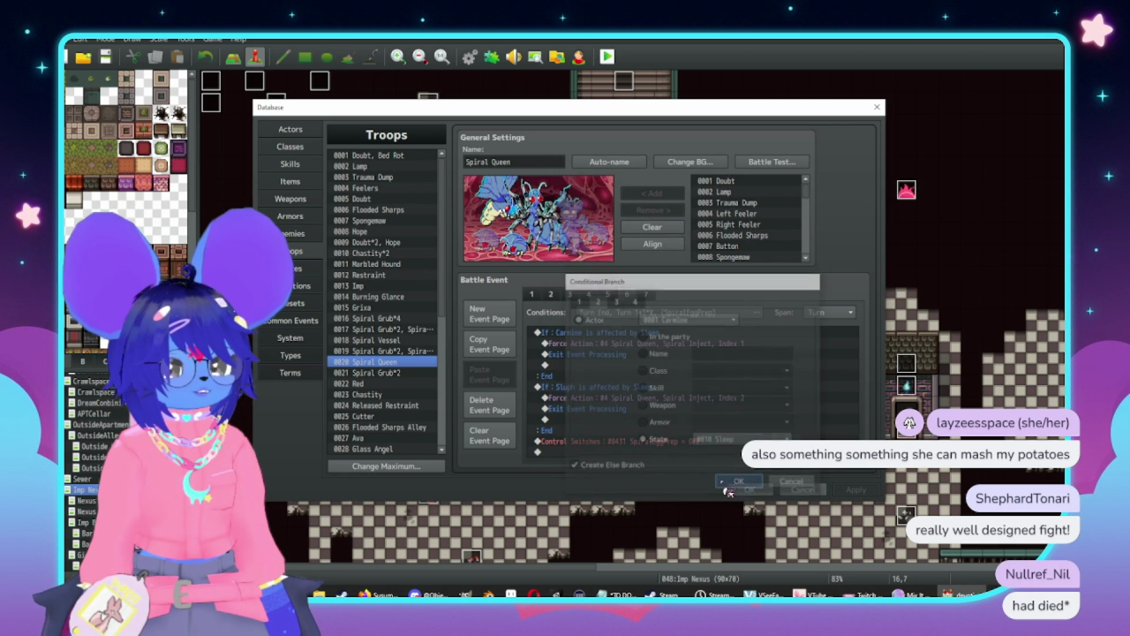
# Move the Sluph sleep check block into the Carmine check's Else branch
pyautogui.click(618, 410)
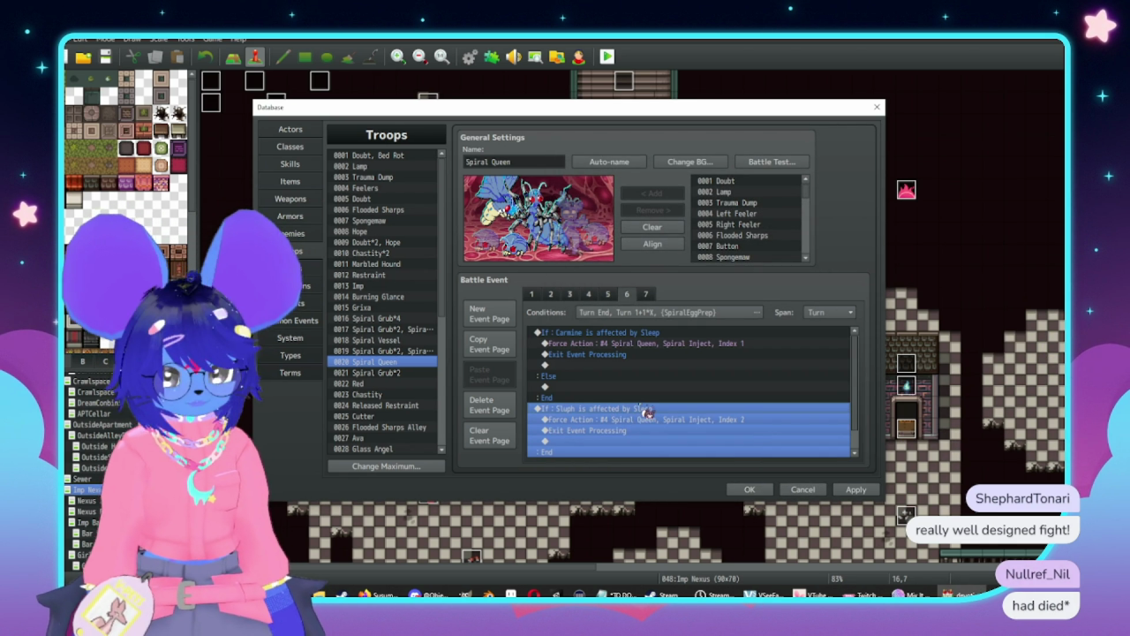
pyautogui.hotkey('ctrl', 'x')
pyautogui.click(572, 387)
pyautogui.hotkey('ctrl', 'v')
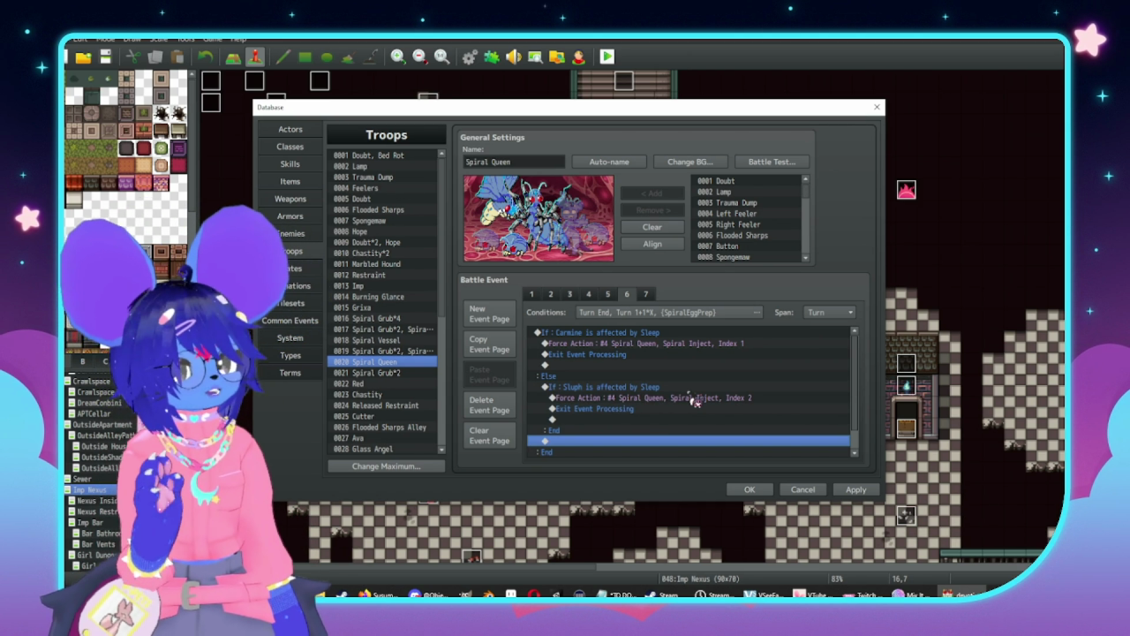
# Add an Else branch to the nested Sluph sleep check
pyautogui.scroll(-1, 709, 421)
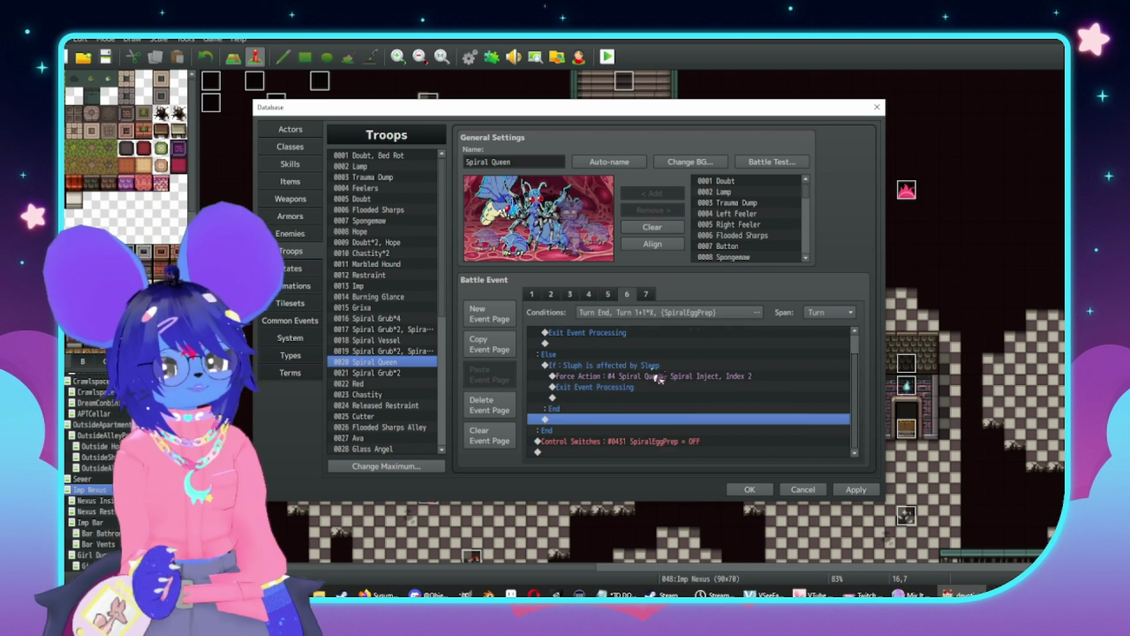
pyautogui.click(611, 367)
pyautogui.doubleClick(693, 407)
pyautogui.click(600, 467)
pyautogui.click(741, 484)
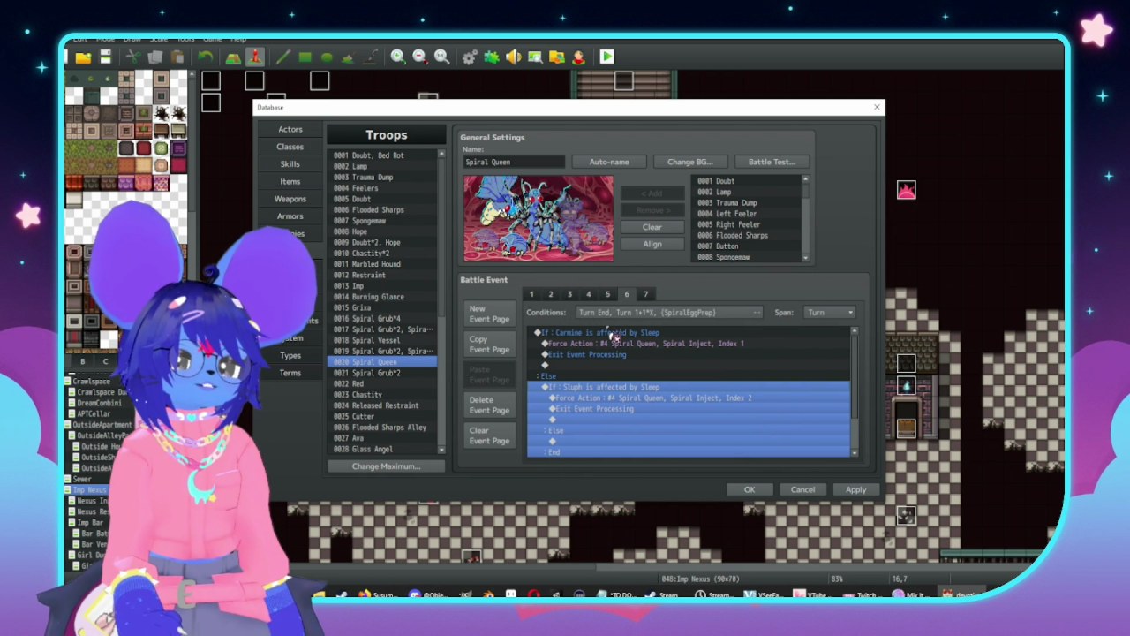
pyautogui.click(615, 399)
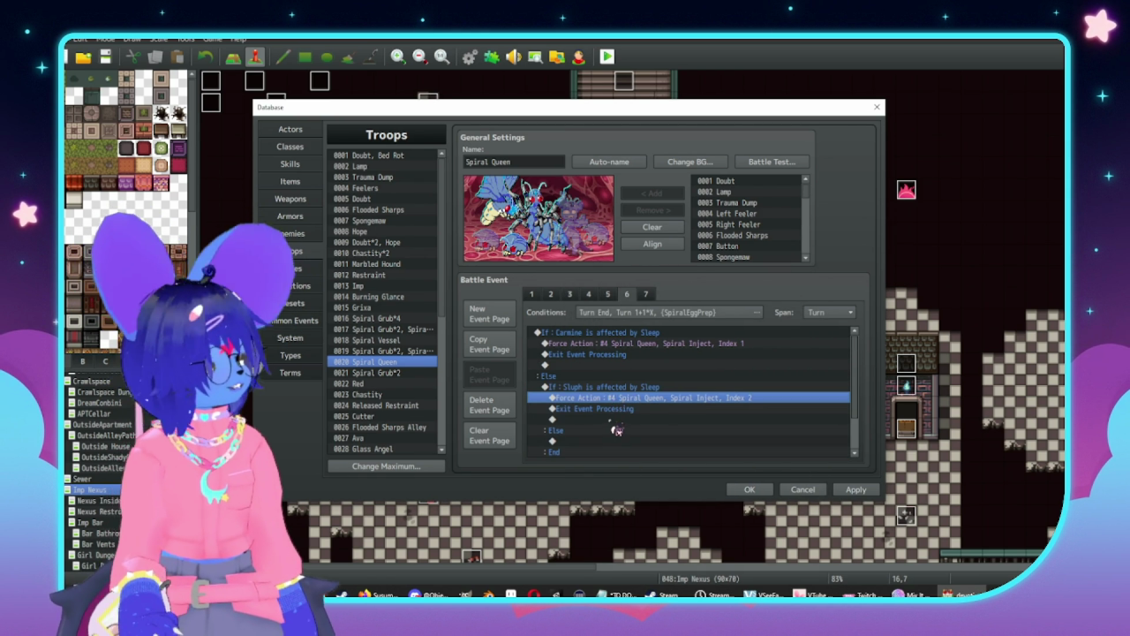
pyautogui.scroll(-2, 621, 430)
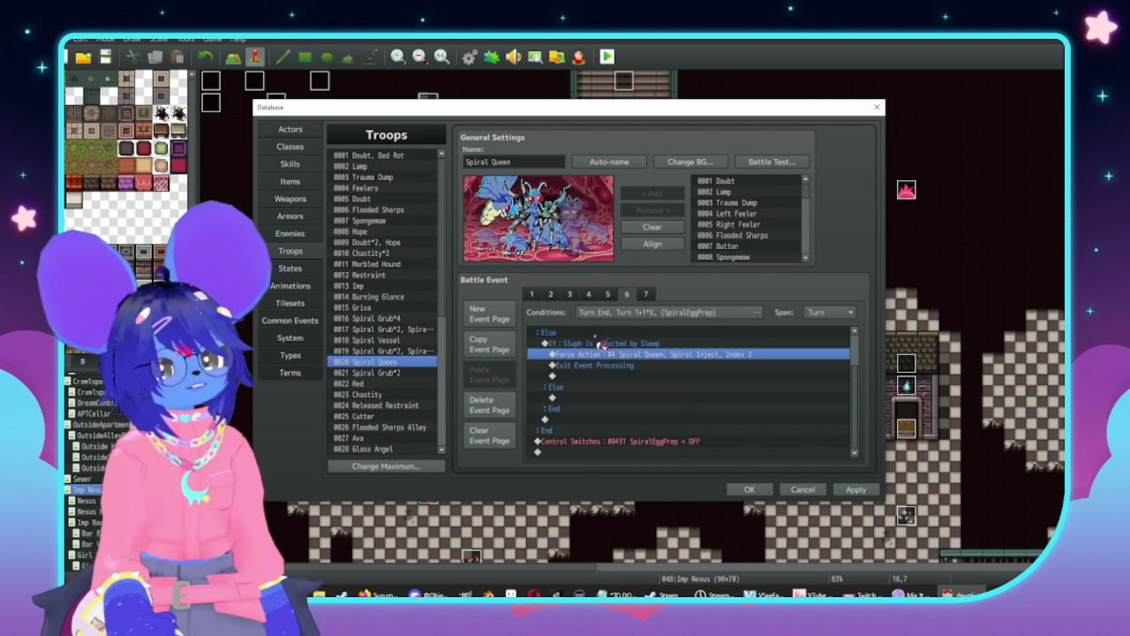
# Choose Force Action from the battle commands in the Sluph Else branch
pyautogui.doubleClick(623, 403)
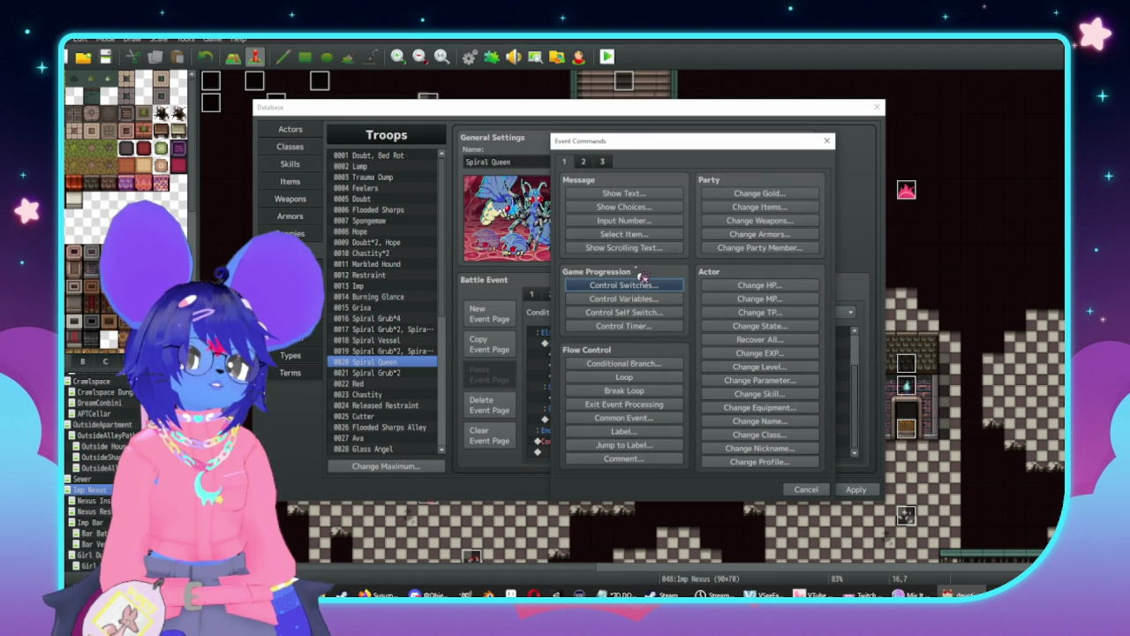
pyautogui.click(583, 161)
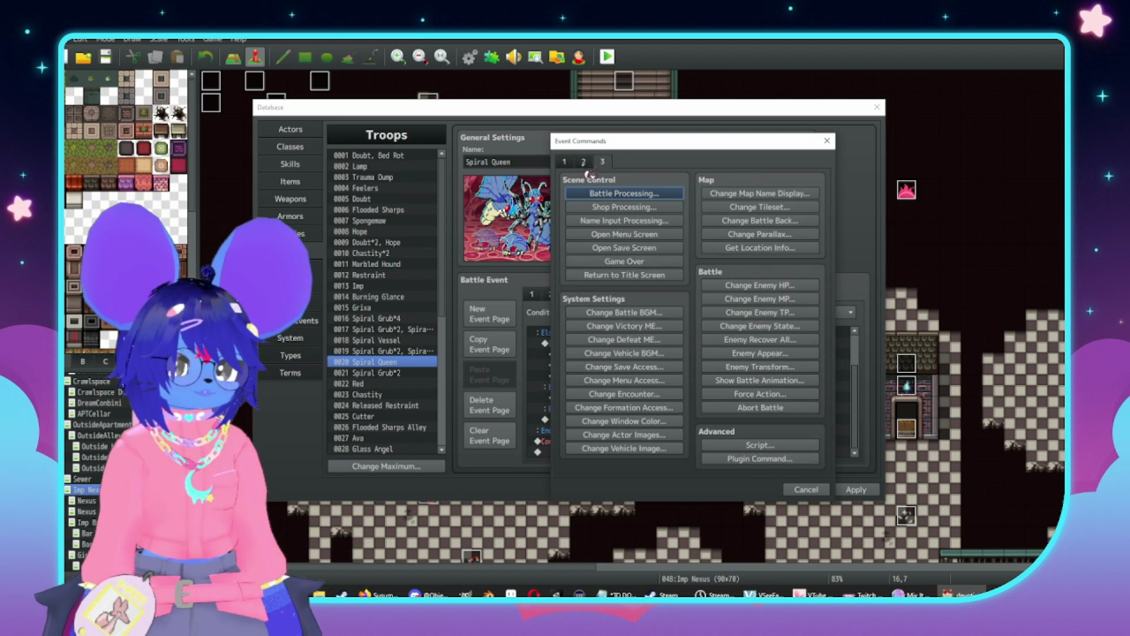
pyautogui.click(583, 161)
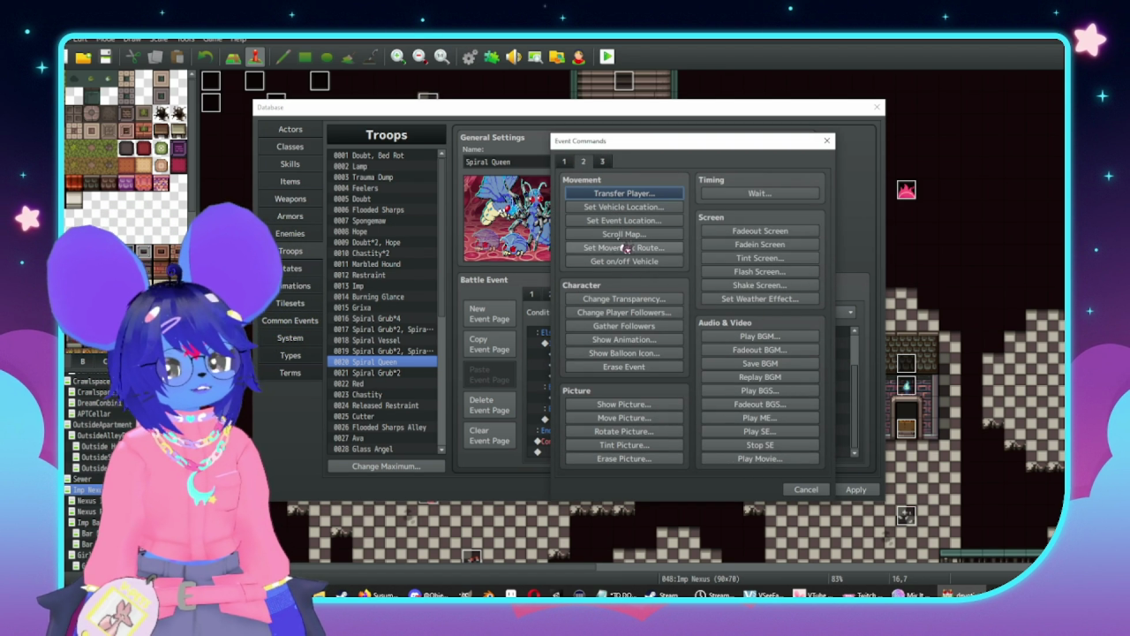
pyautogui.click(604, 161)
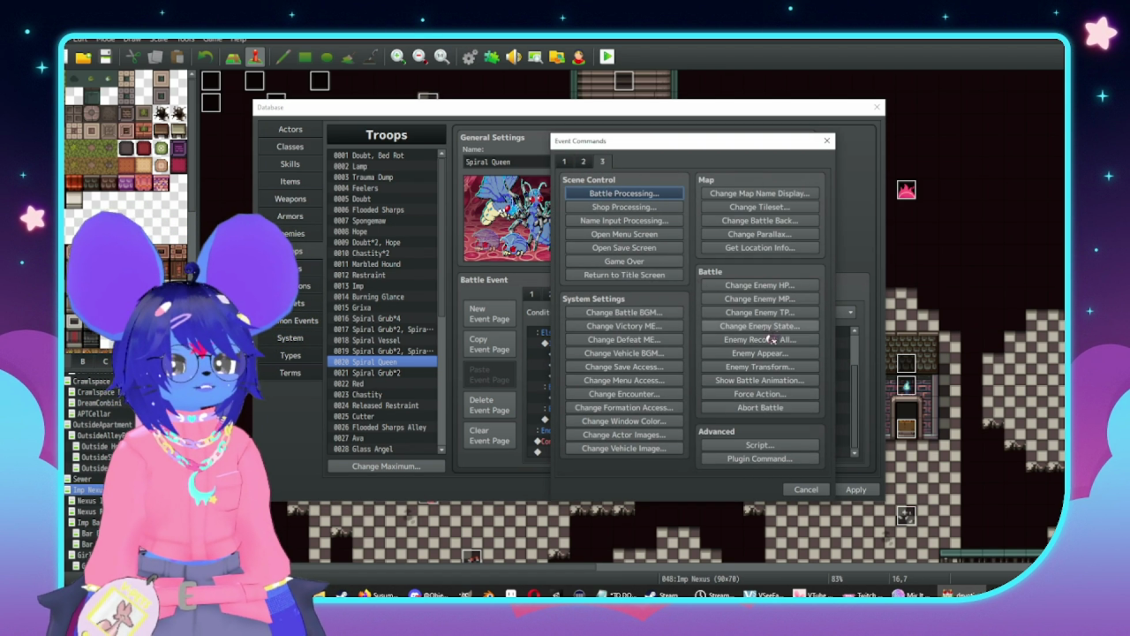
pyautogui.click(750, 394)
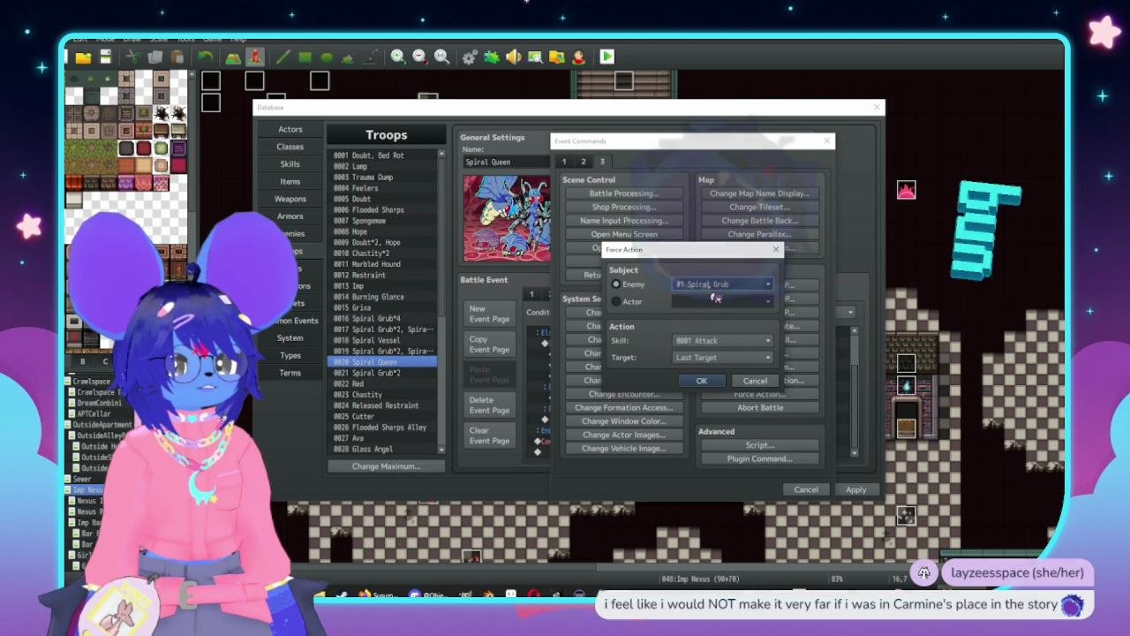
# Force Spiral Queen to use Double Attack on a random target, then view the Skills database
pyautogui.click(724, 283)
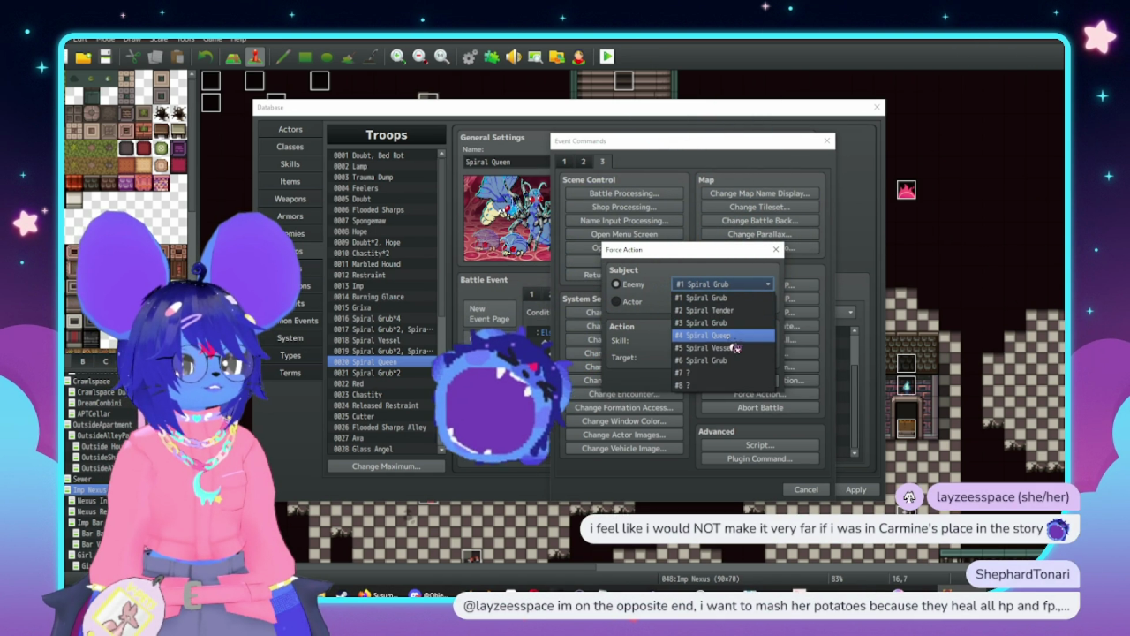
pyautogui.click(741, 335)
pyautogui.click(722, 352)
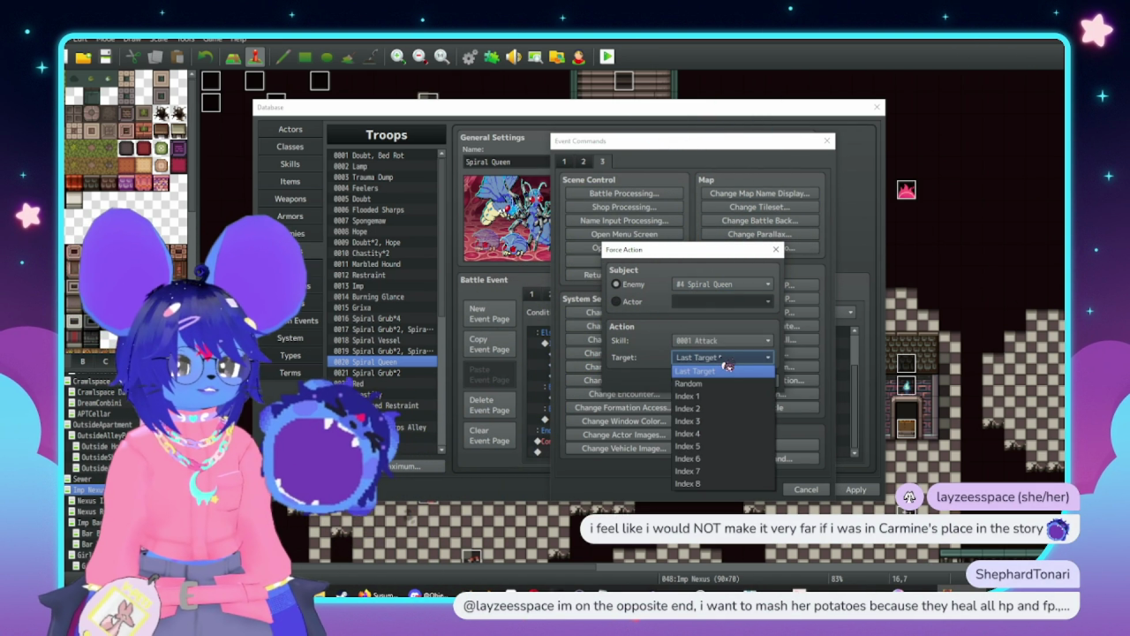
pyautogui.click(711, 380)
pyautogui.click(720, 340)
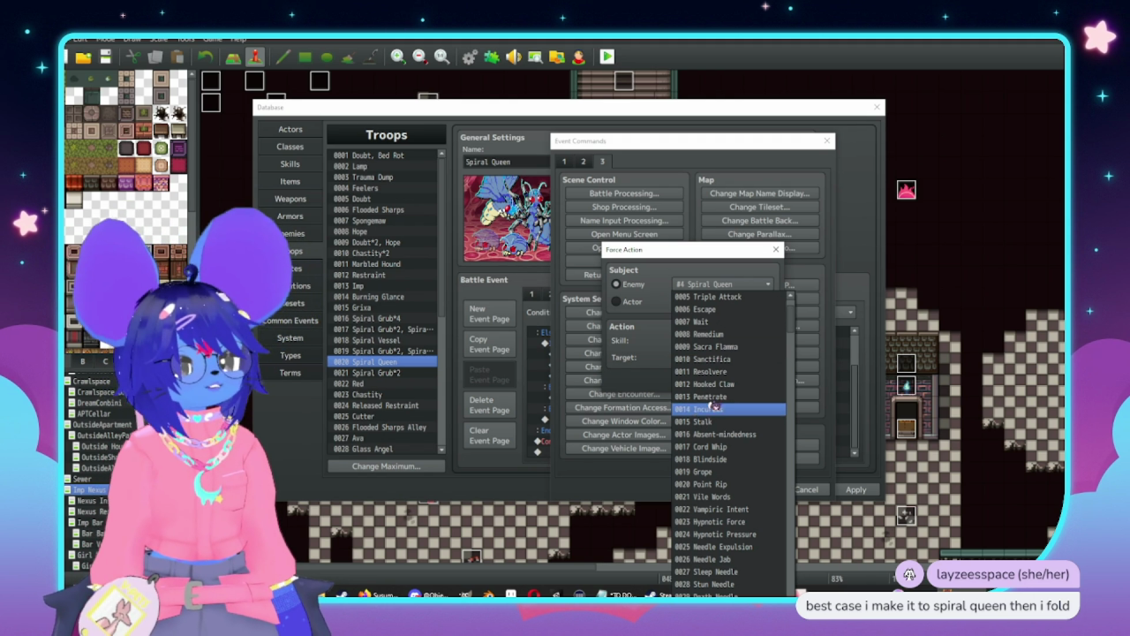
pyautogui.scroll(2, 728, 354)
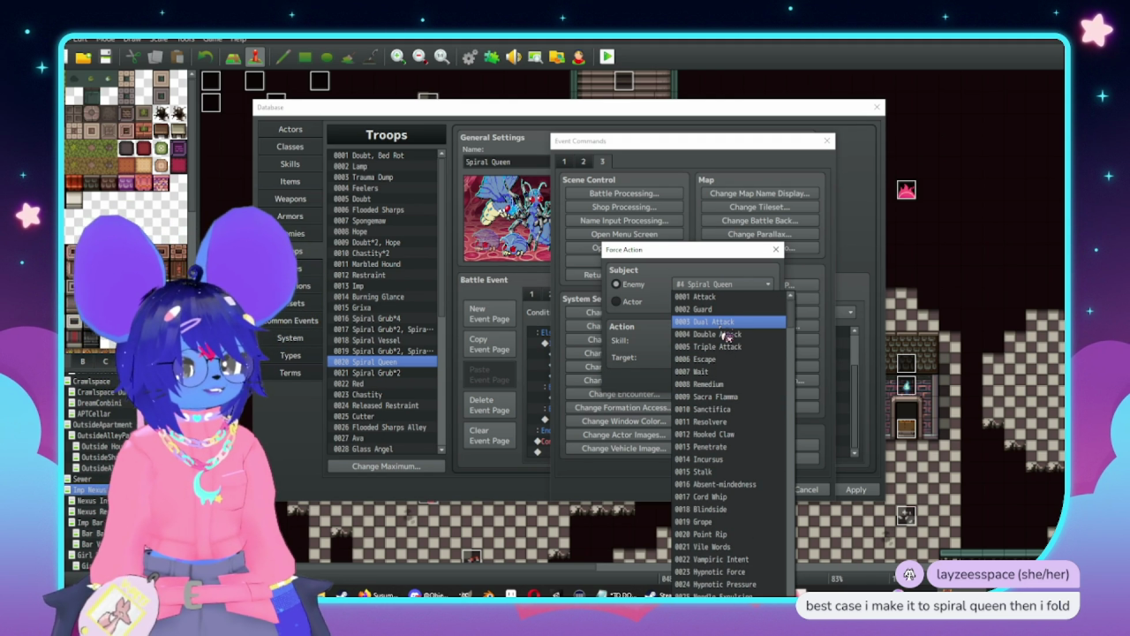
pyautogui.click(725, 333)
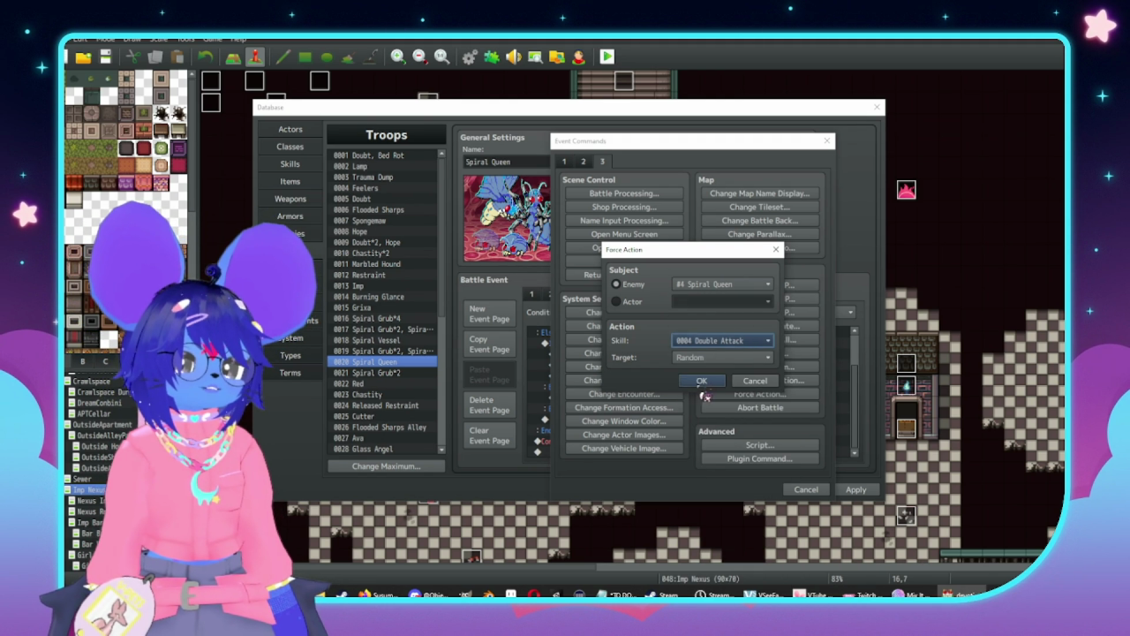
pyautogui.click(701, 397)
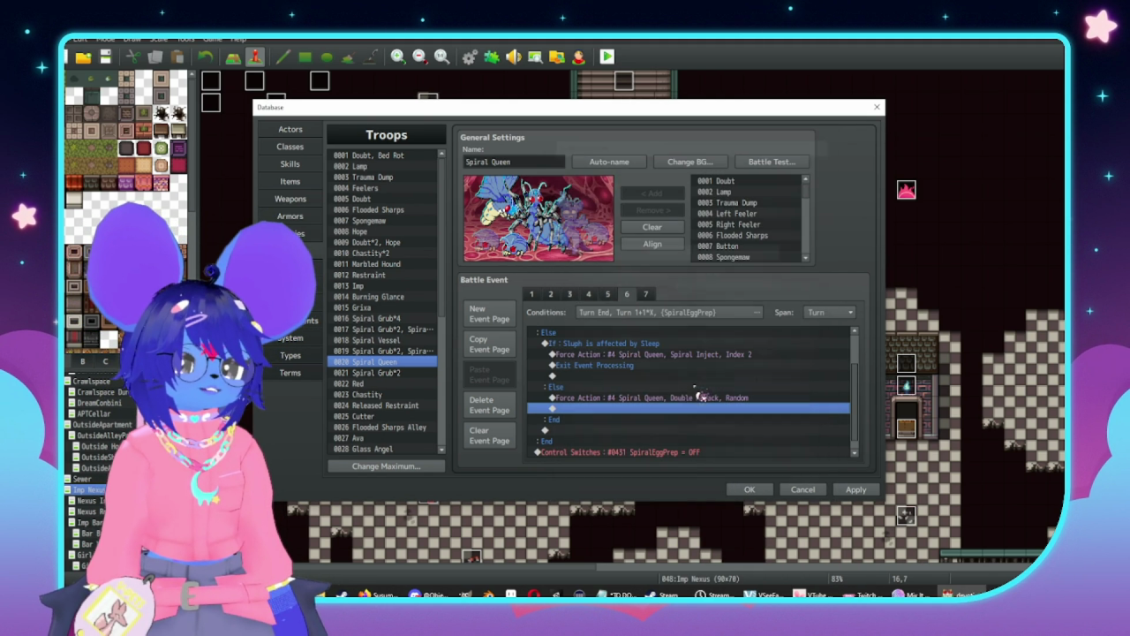
pyautogui.click(298, 166)
pyautogui.click(389, 177)
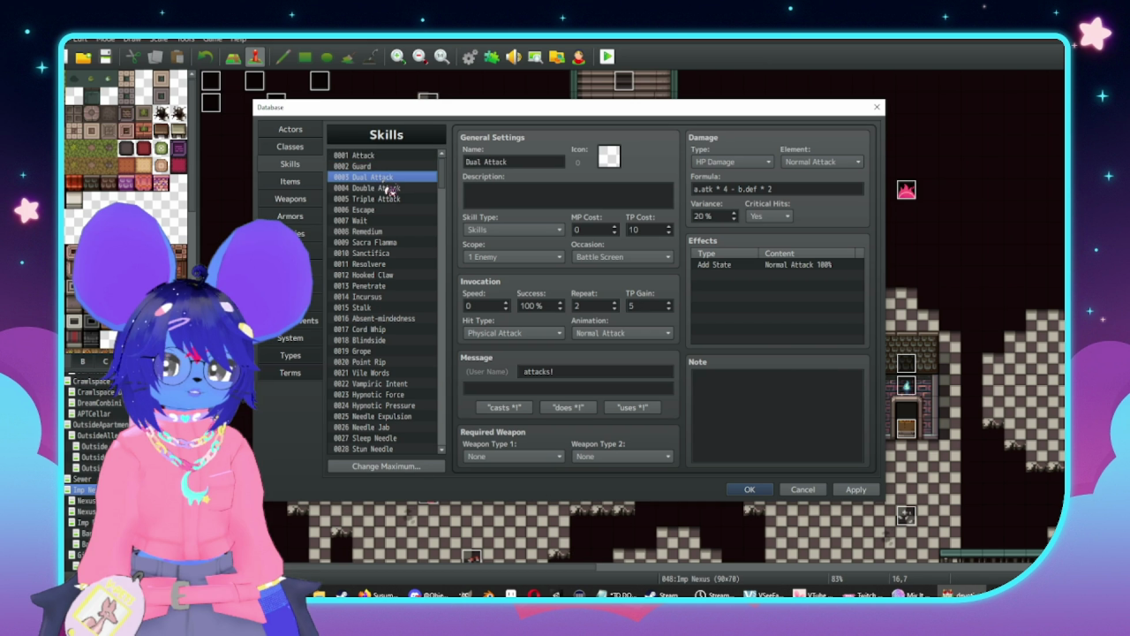
pyautogui.click(402, 191)
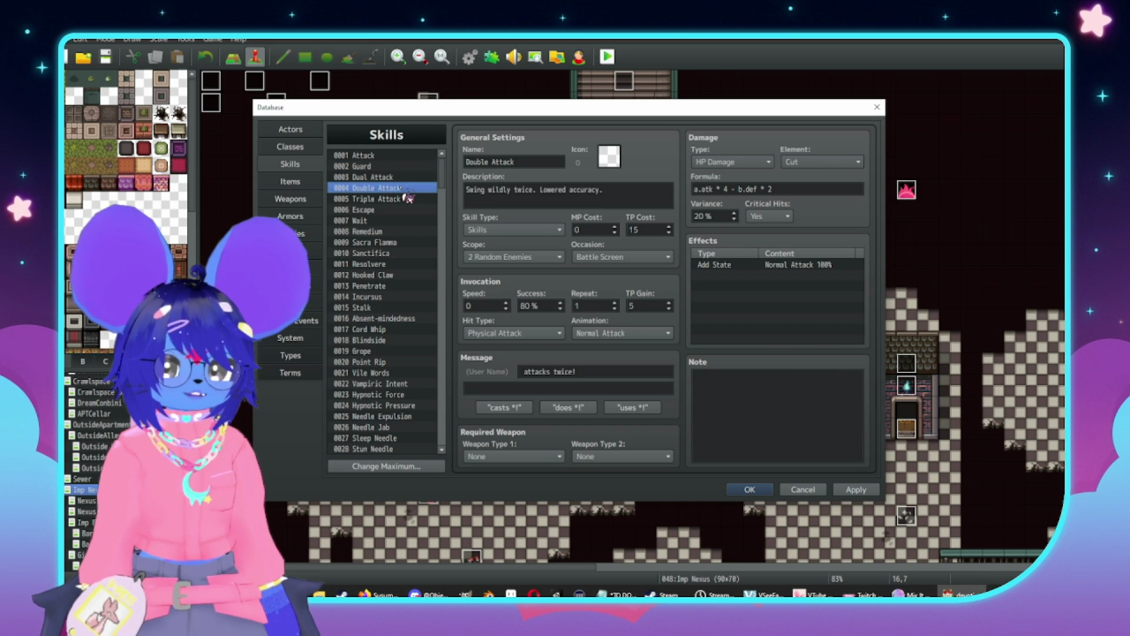
pyautogui.press('Up')
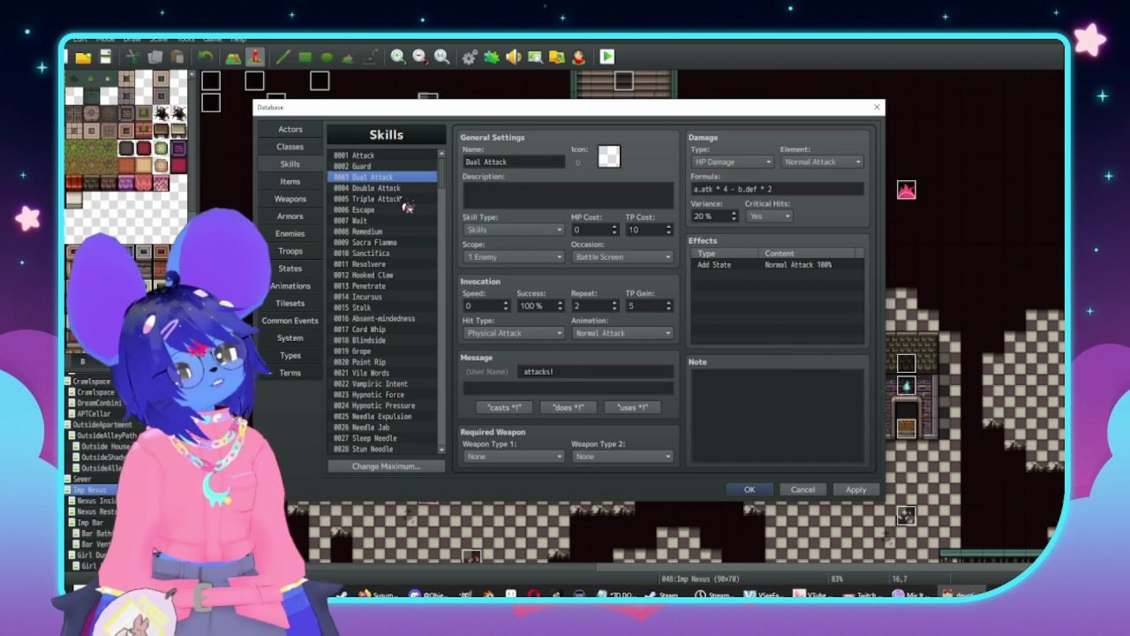
pyautogui.click(402, 156)
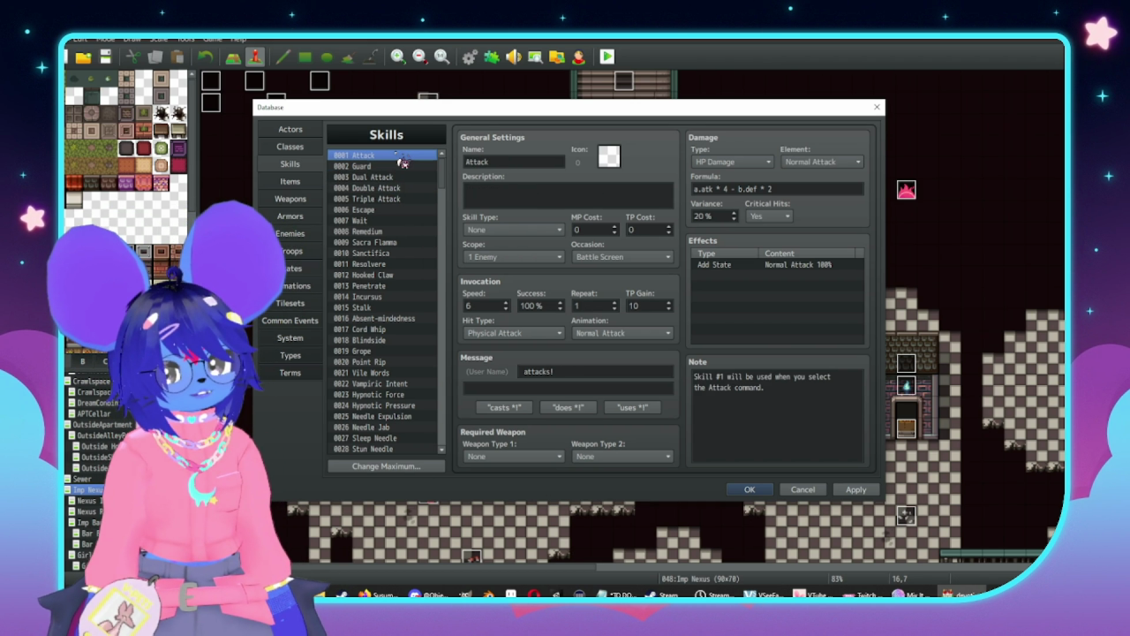
pyautogui.press('Down')
pyautogui.press('Down')
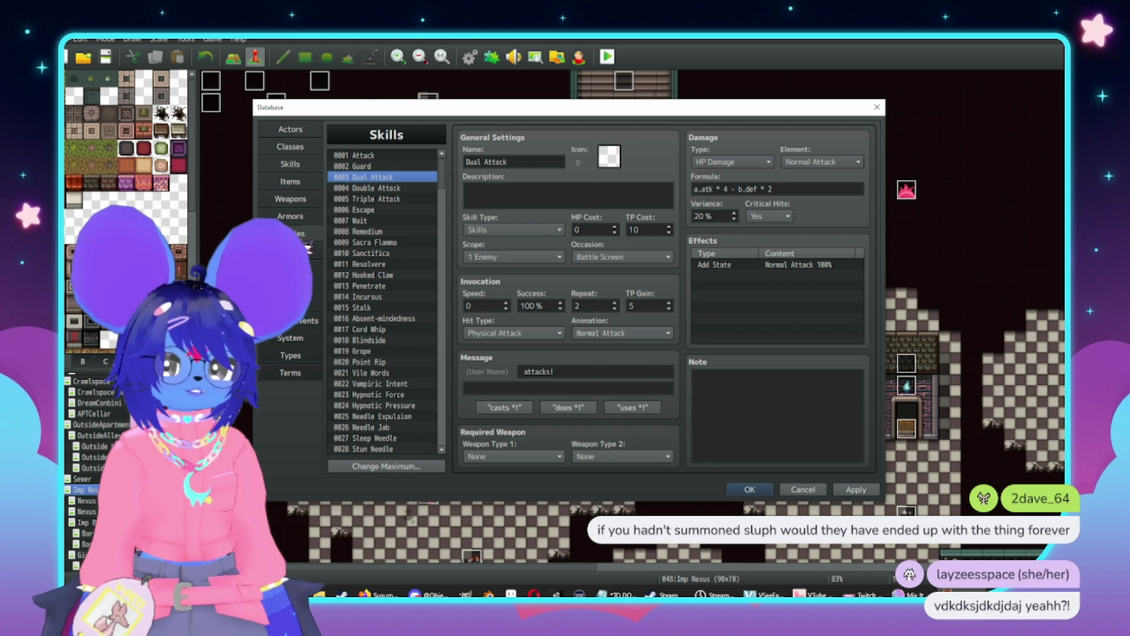
pyautogui.click(289, 233)
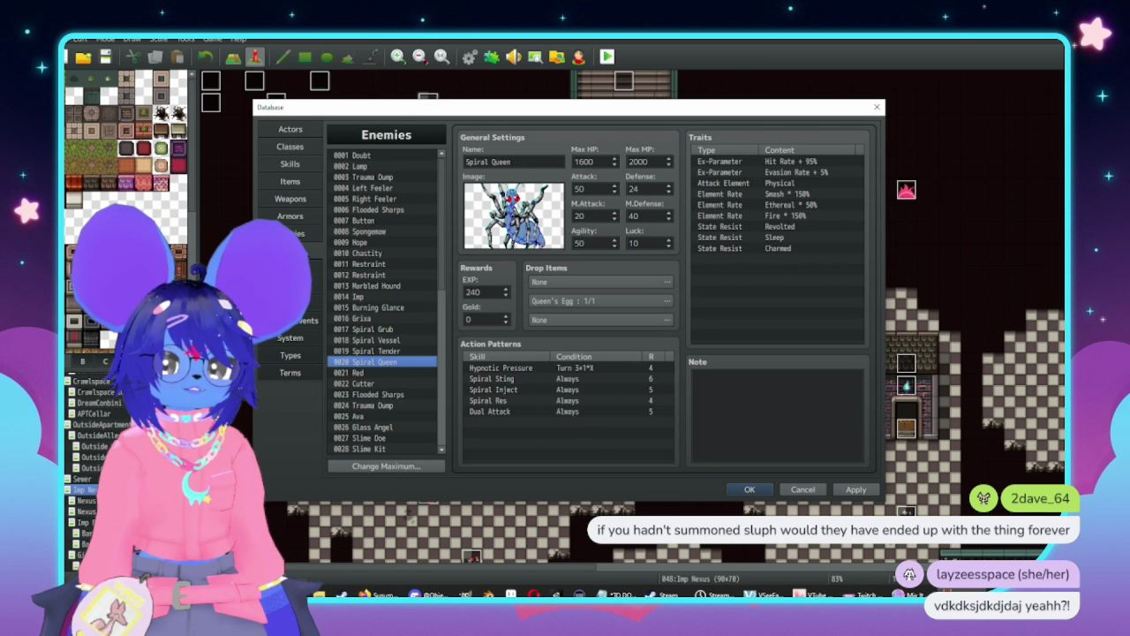
pyautogui.click(290, 250)
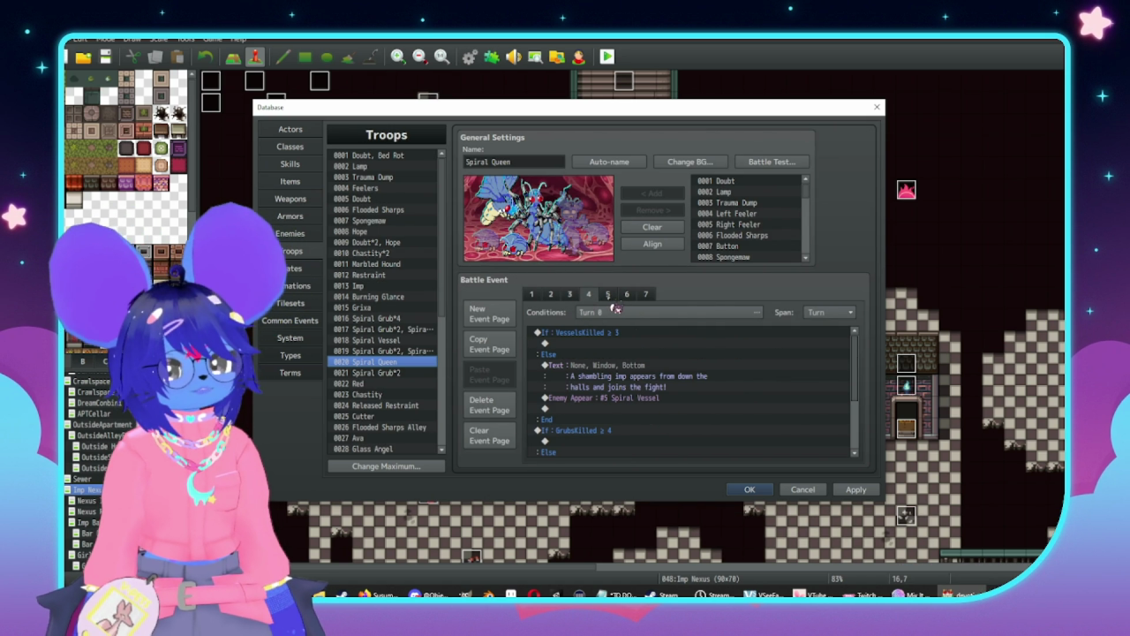
# Change the page-6 forced skill from Double Attack to 0003 Dual Attack
pyautogui.click(609, 296)
pyautogui.click(627, 293)
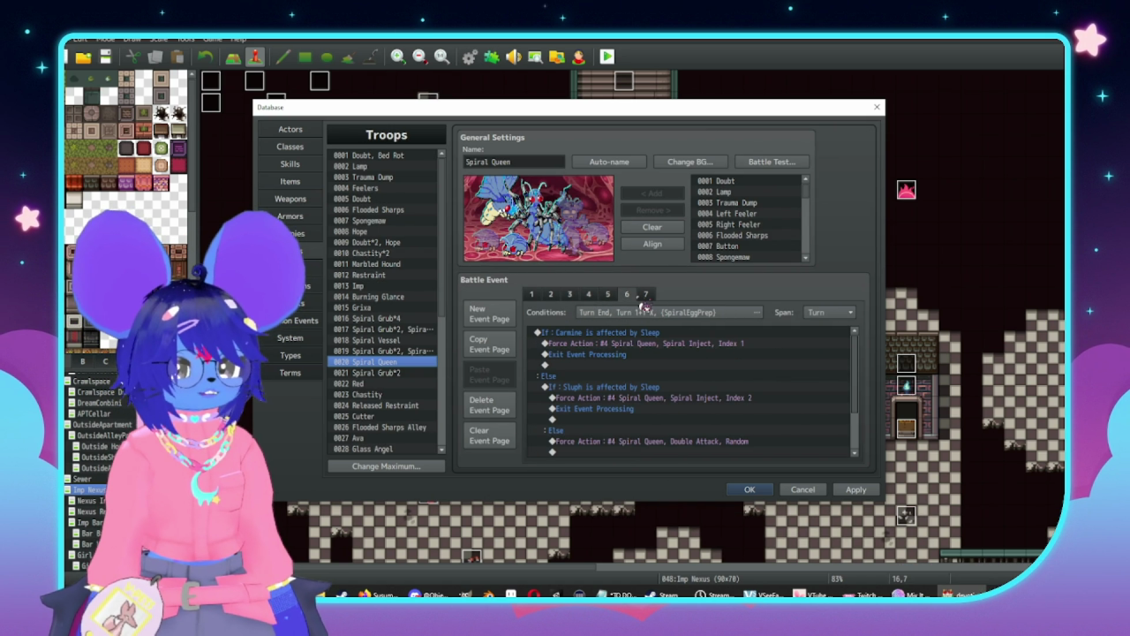
pyautogui.scroll(-2, 655, 346)
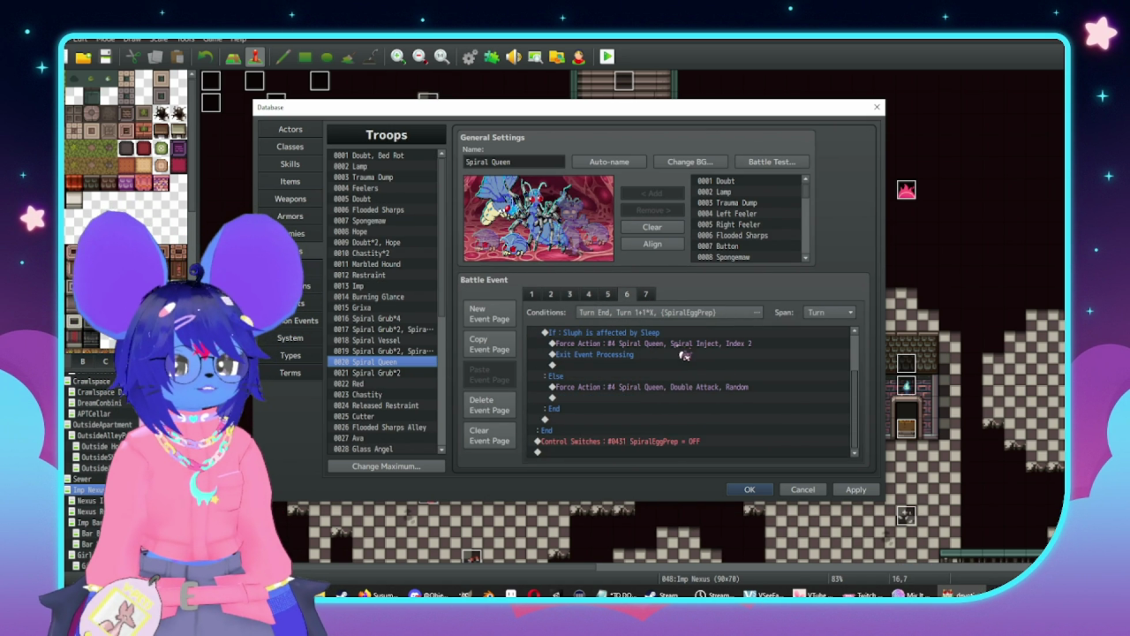
pyautogui.click(668, 391)
pyautogui.doubleClick(669, 390)
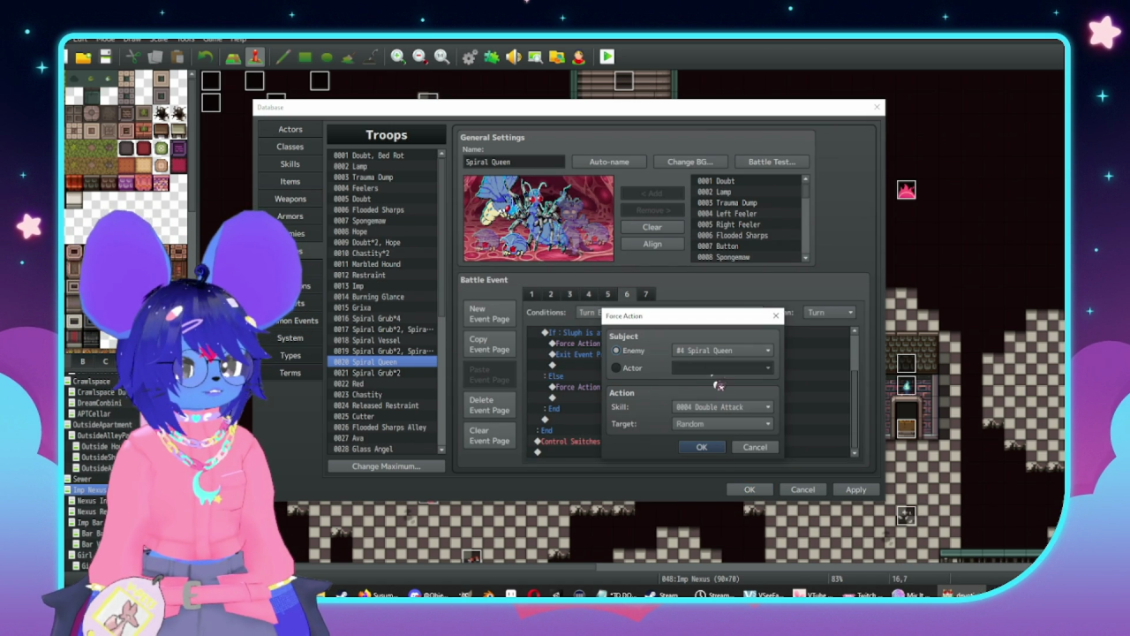
pyautogui.click(715, 407)
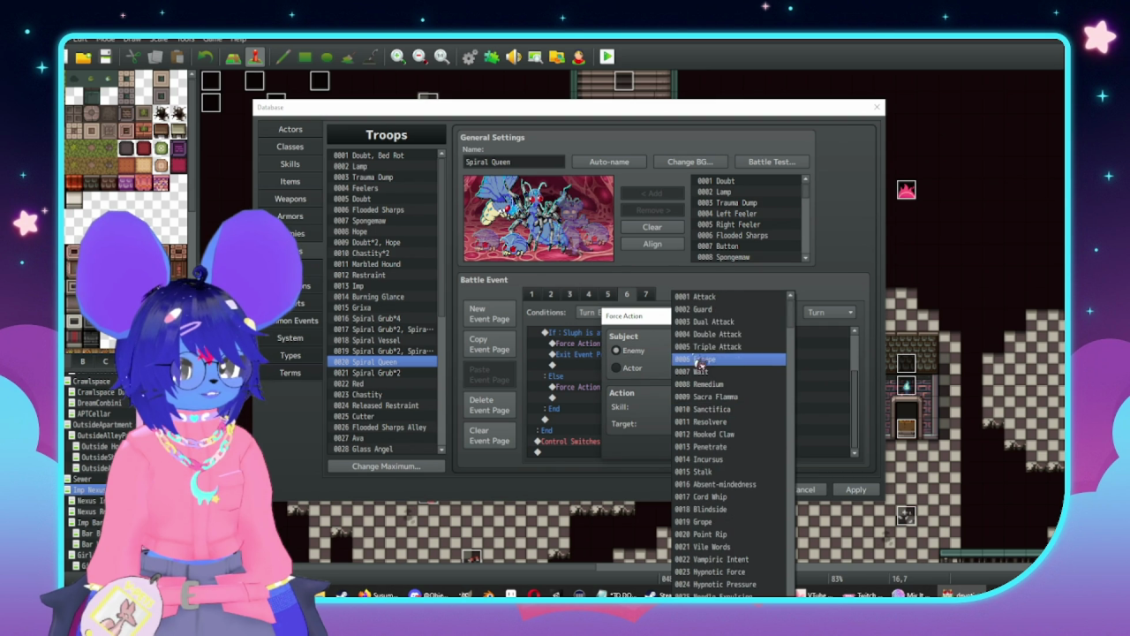
pyautogui.click(725, 334)
pyautogui.click(701, 447)
# Apply the troop changes, close the Database, and bring up the TO DO notes
pyautogui.click(856, 489)
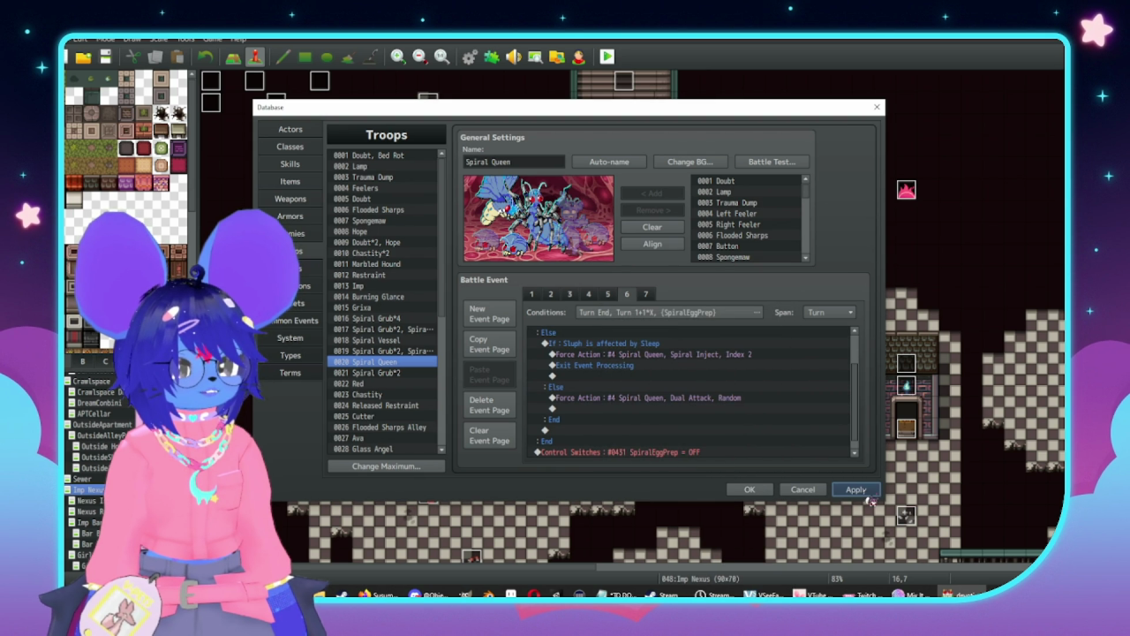
pyautogui.click(749, 489)
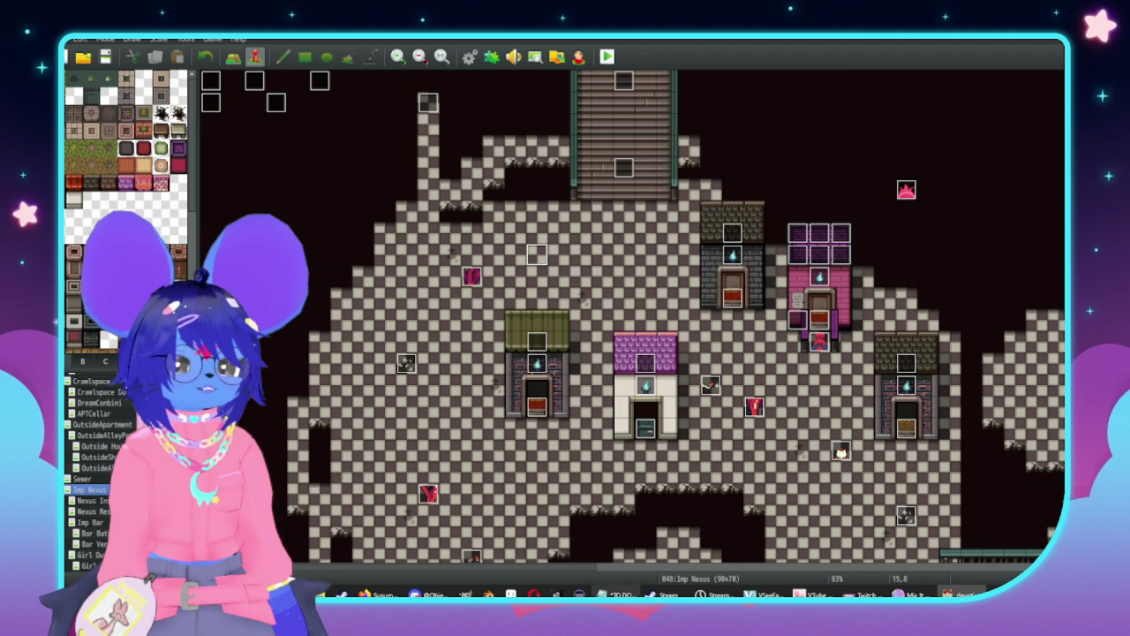
pyautogui.click(618, 594)
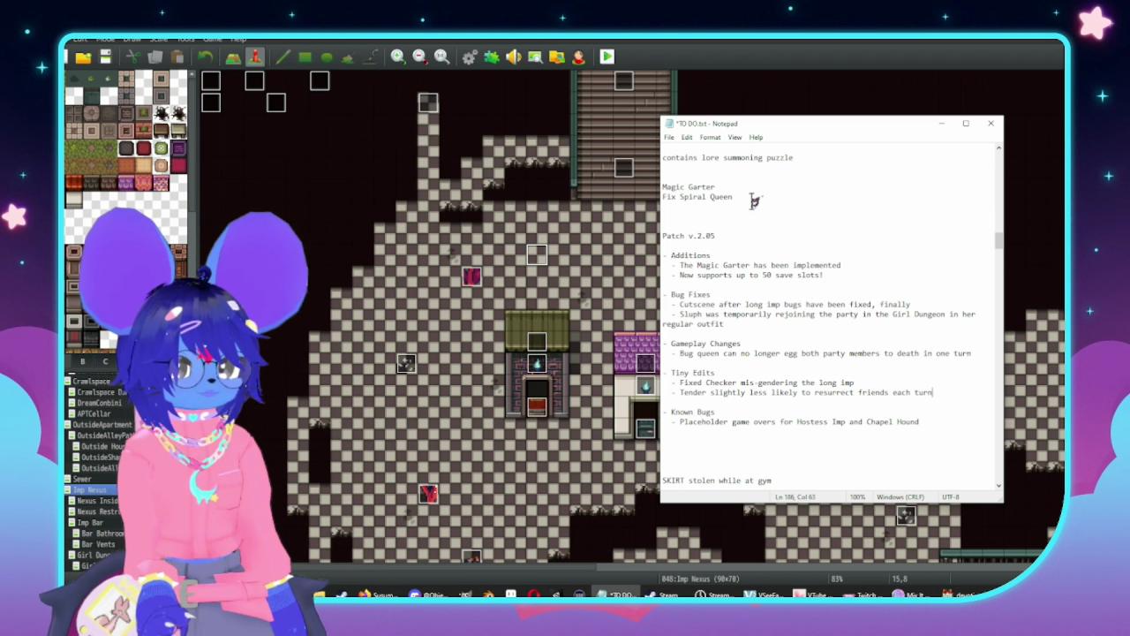
# Remove the 'Fix Spiral Queen' to-do and start a rebalanced note under Gameplay Changes
pyautogui.moveTo(750, 197); pyautogui.dragTo(639, 201)
pyautogui.press('BackSpace')
pyautogui.press('BackSpace')
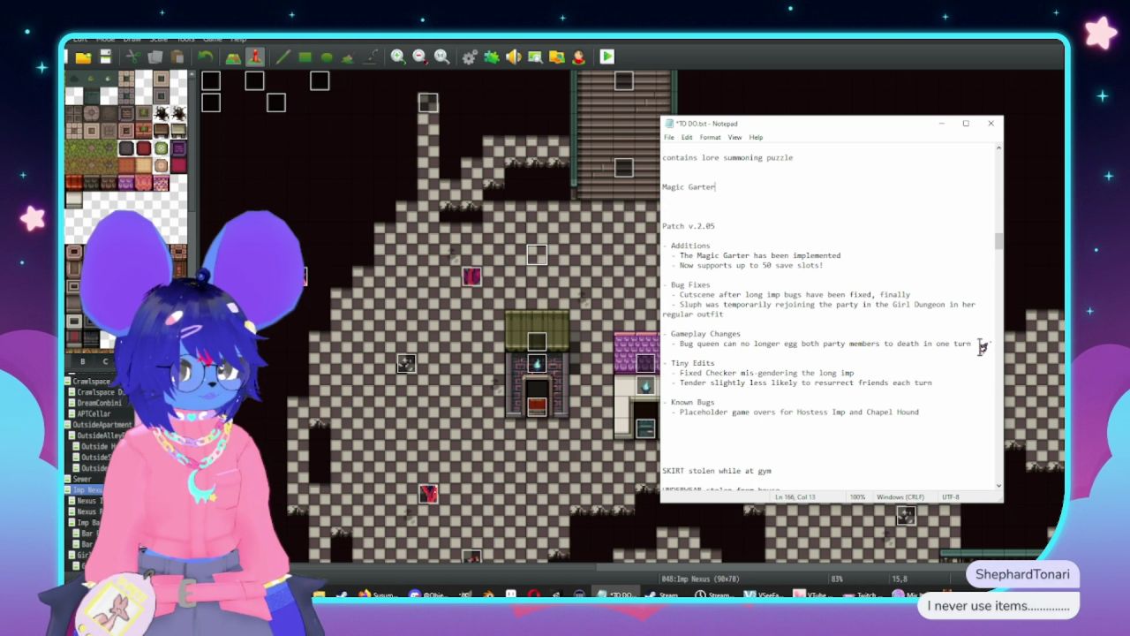
pyautogui.press('Return')
pyautogui.write('rebala')
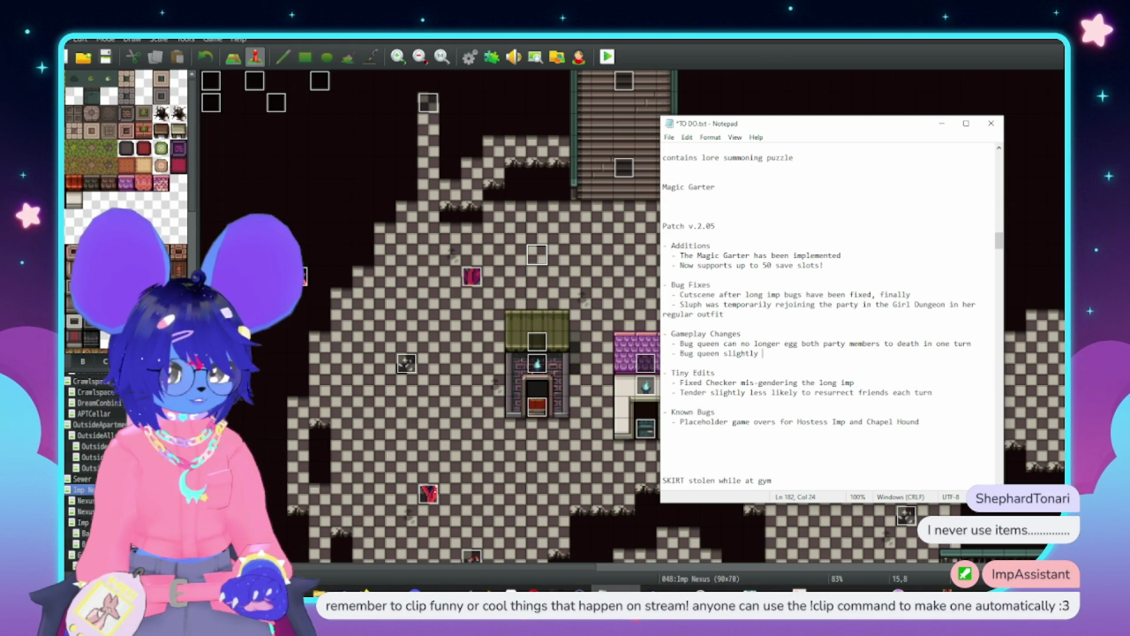
pyautogui.write('nced')
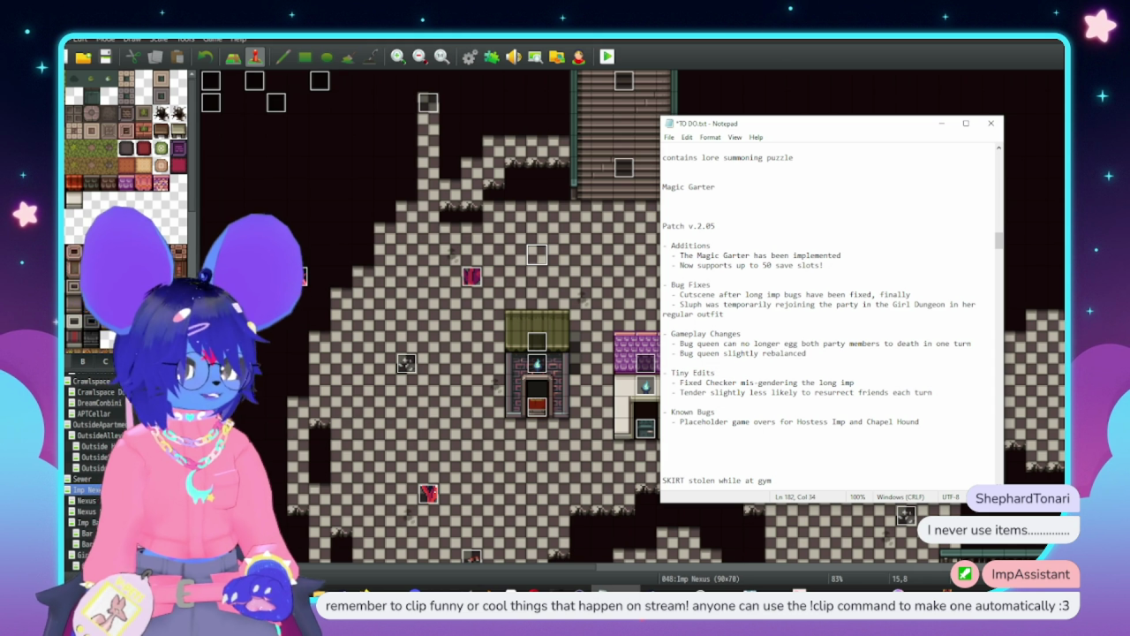
pyautogui.write(' to make ')
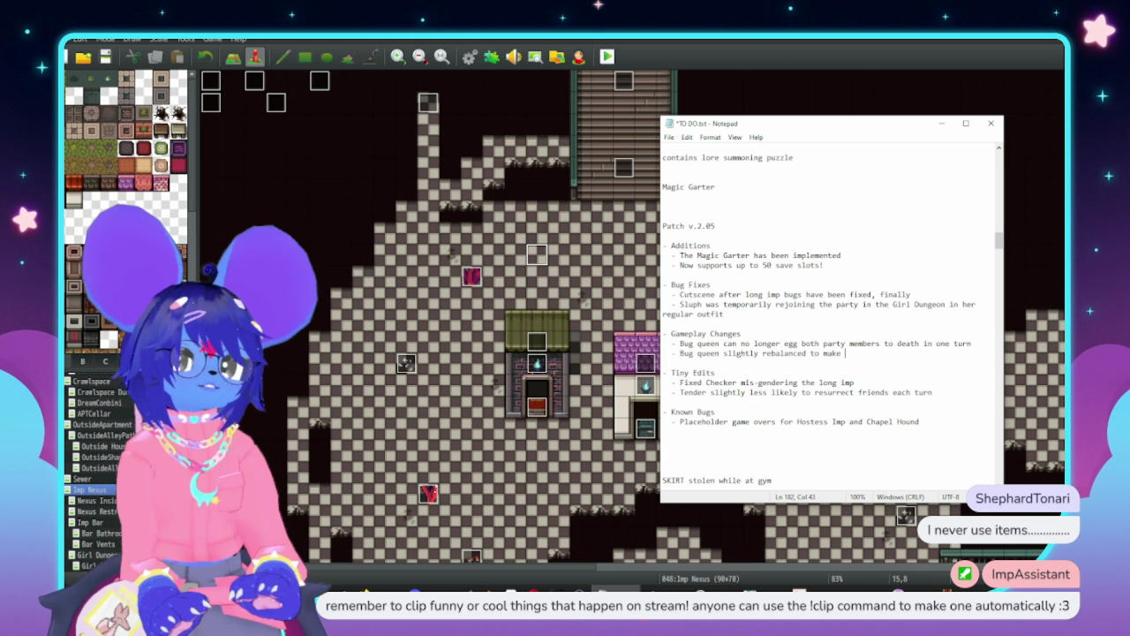
pyautogui.write('the fight ea')
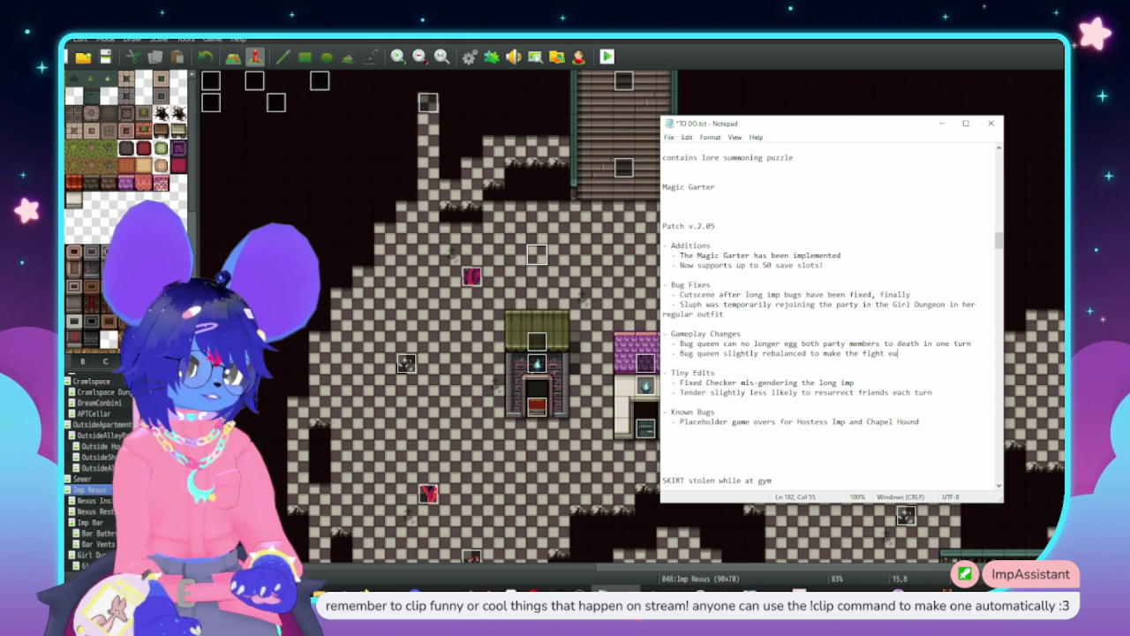
# Trim the note to 'Bug queen slightly rebalanced', save TO DO.txt, and return to the map editor
pyautogui.moveTo(918, 353); pyautogui.dragTo(813, 353)
pyautogui.press('BackSpace')
pyautogui.press('BackSpace')
pyautogui.press('BackSpace')
pyautogui.hotkey('ctrl', 's')
pyautogui.click(553, 279)
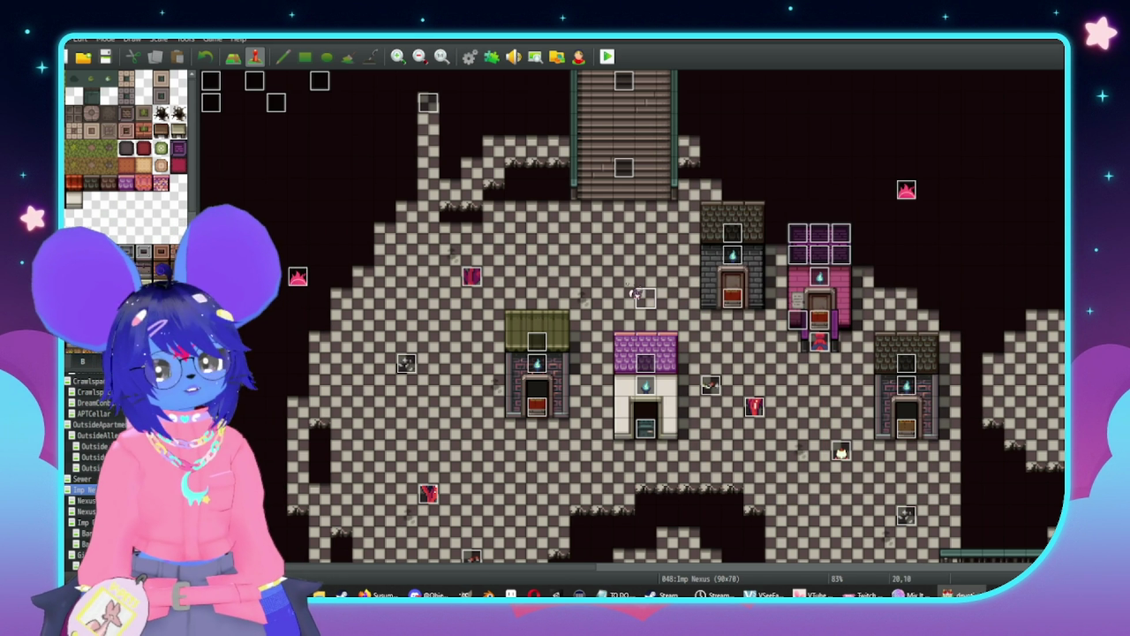
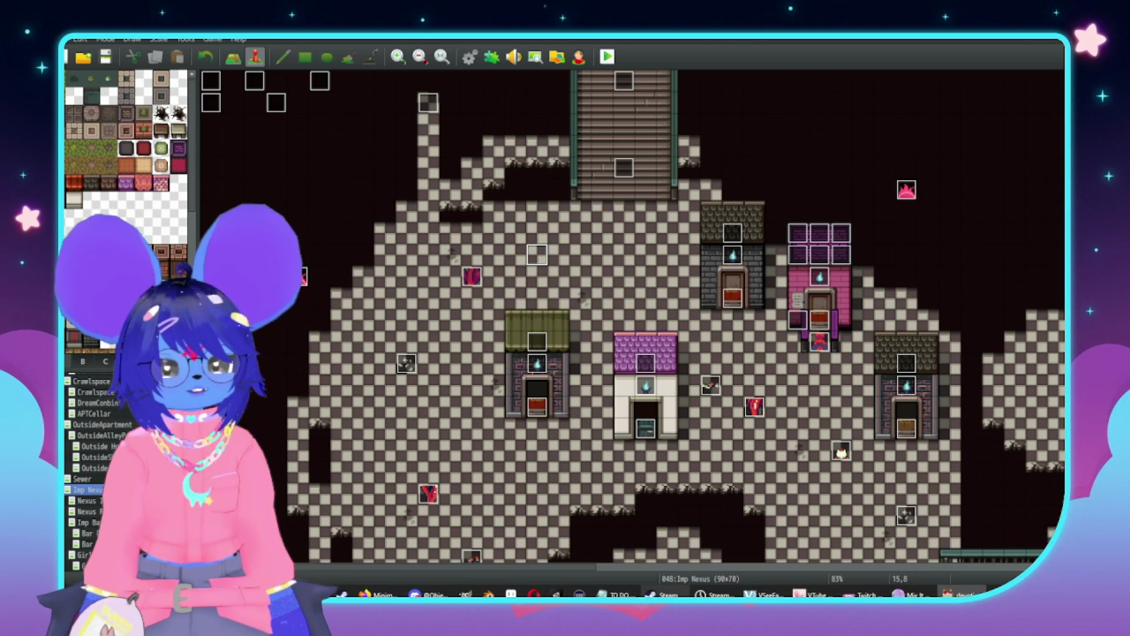
# Switch from the map editor to the TO DO.txt patch notes in Notepad
pyautogui.hotkey('alt', 'Tab')
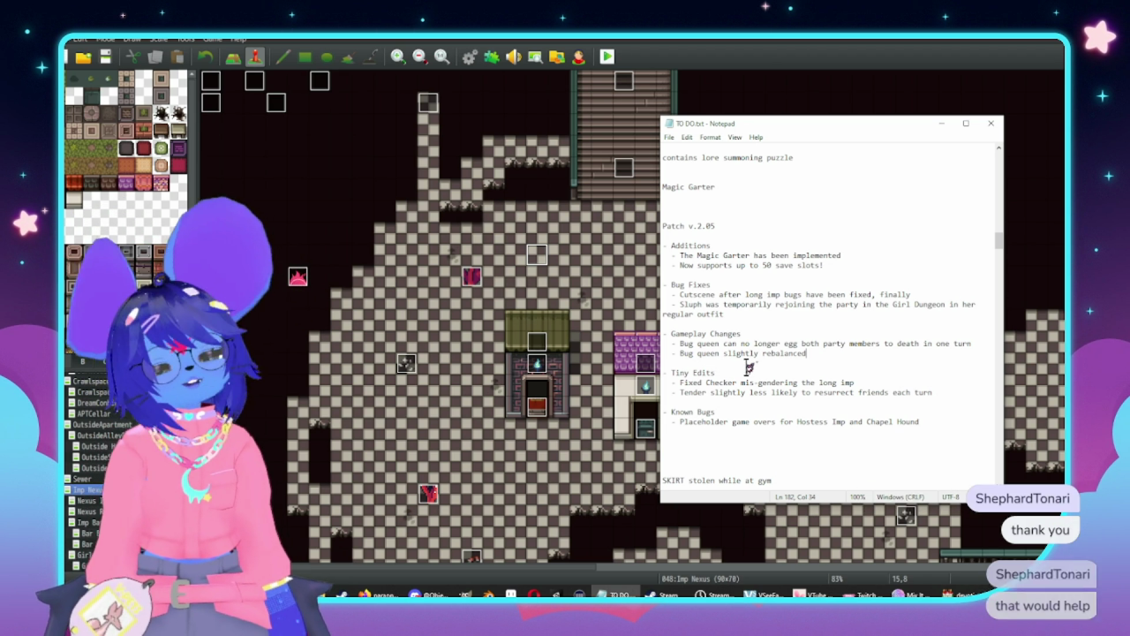
# Leave the notes and open the devotion project's js/plugins folder in File Explorer
pyautogui.hotkey('alt', 'Tab')
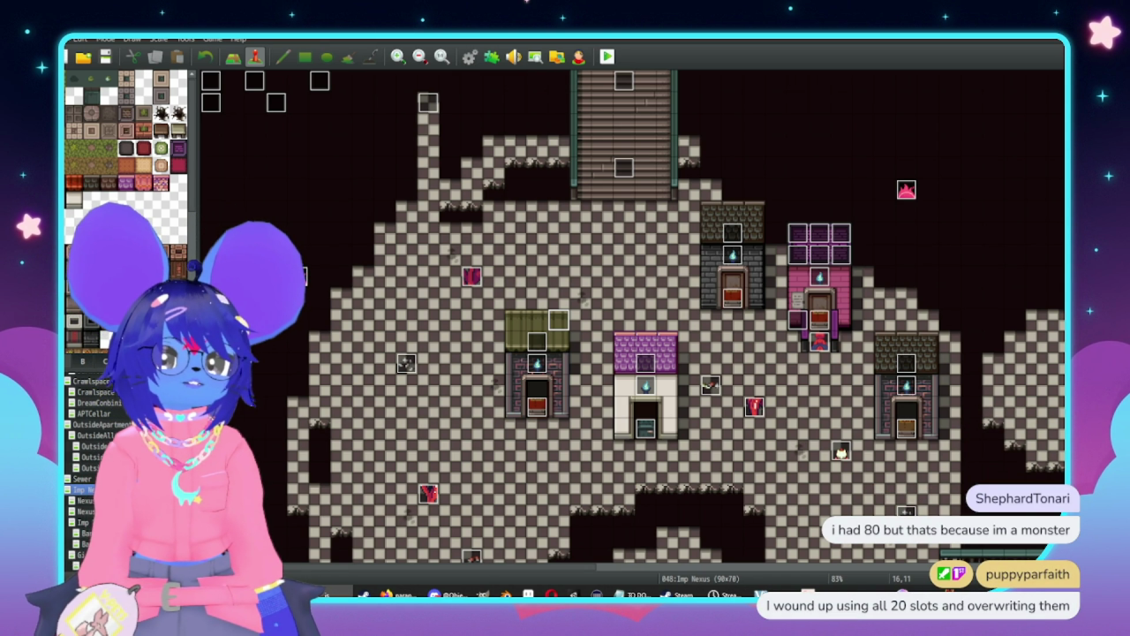
pyautogui.click(334, 595)
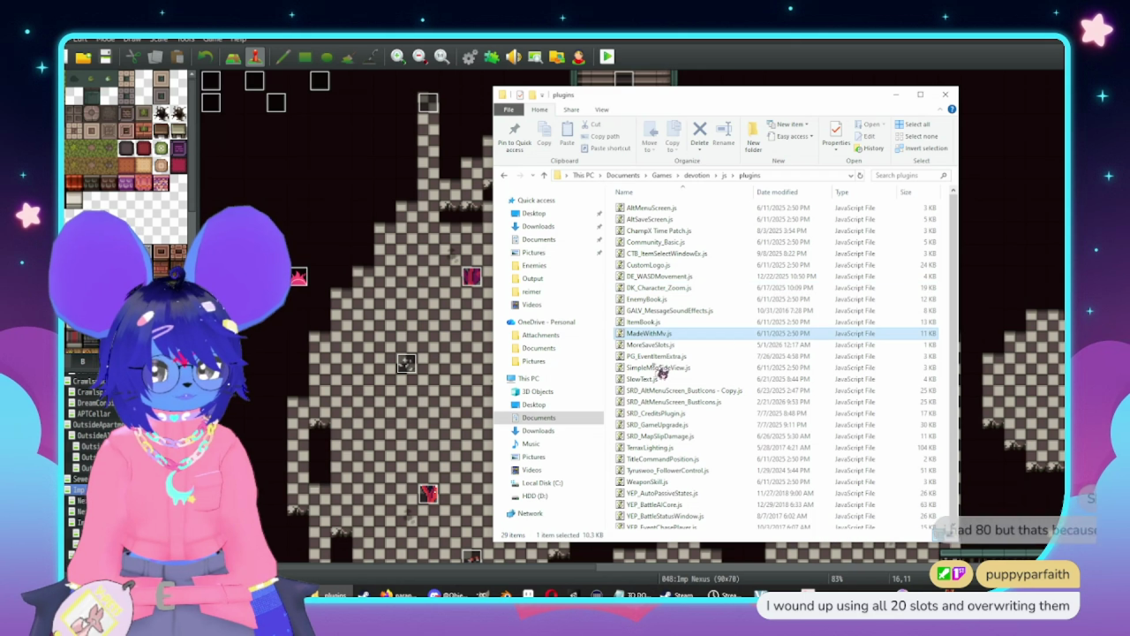
# Open MoreSaveSlots.js from the plugins folder with Geany
pyautogui.click(660, 345)
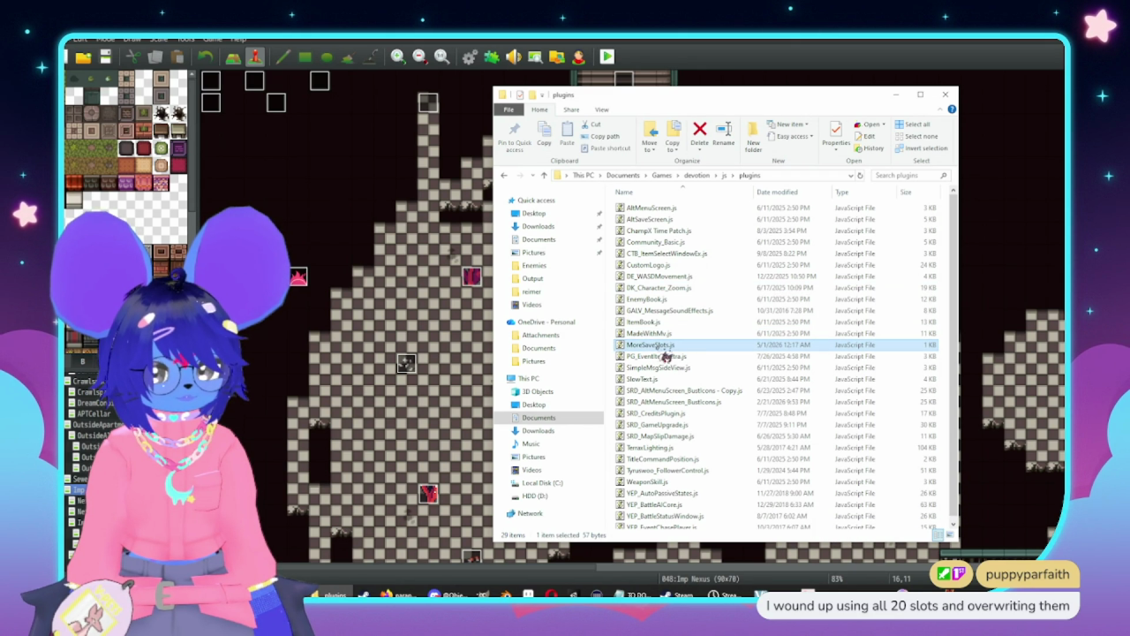
pyautogui.rightClick(663, 352)
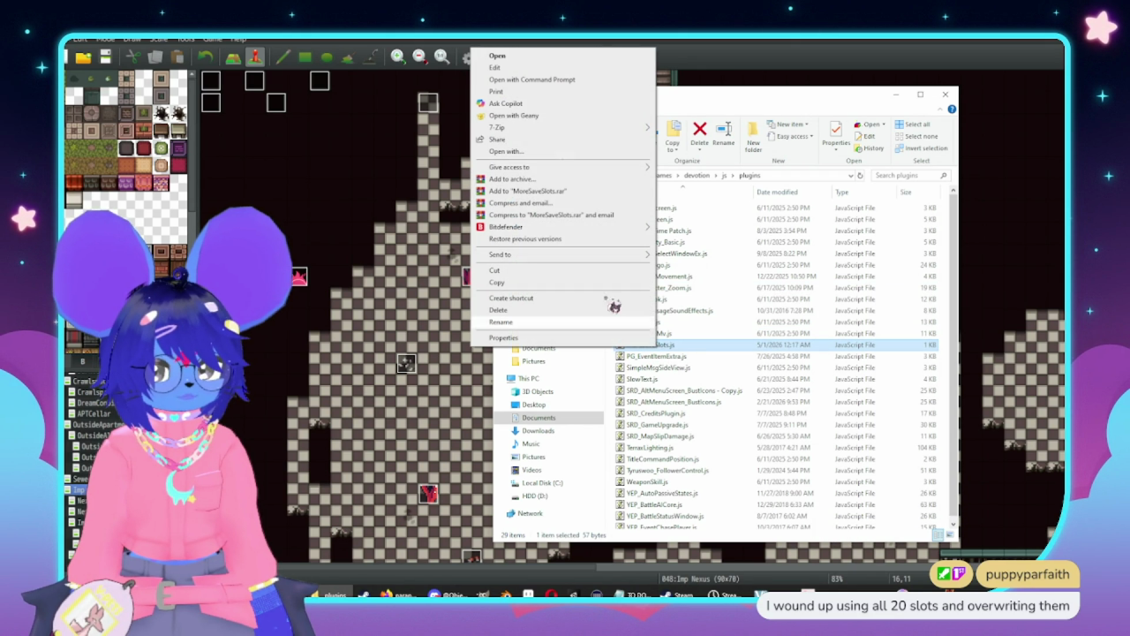
pyautogui.click(532, 115)
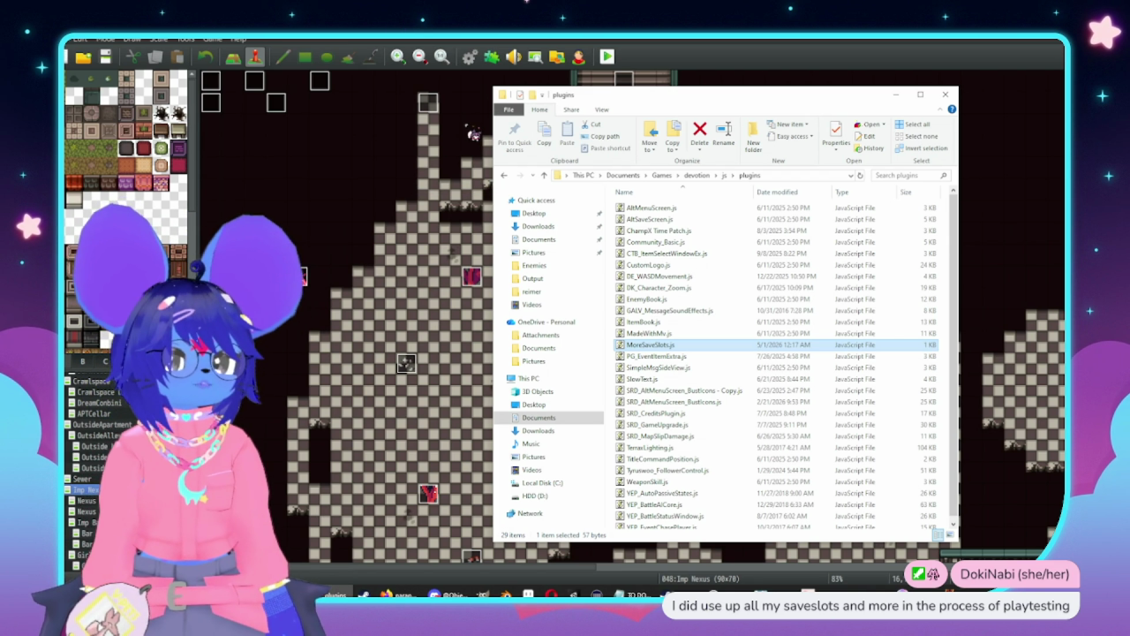
pyautogui.press('Return')
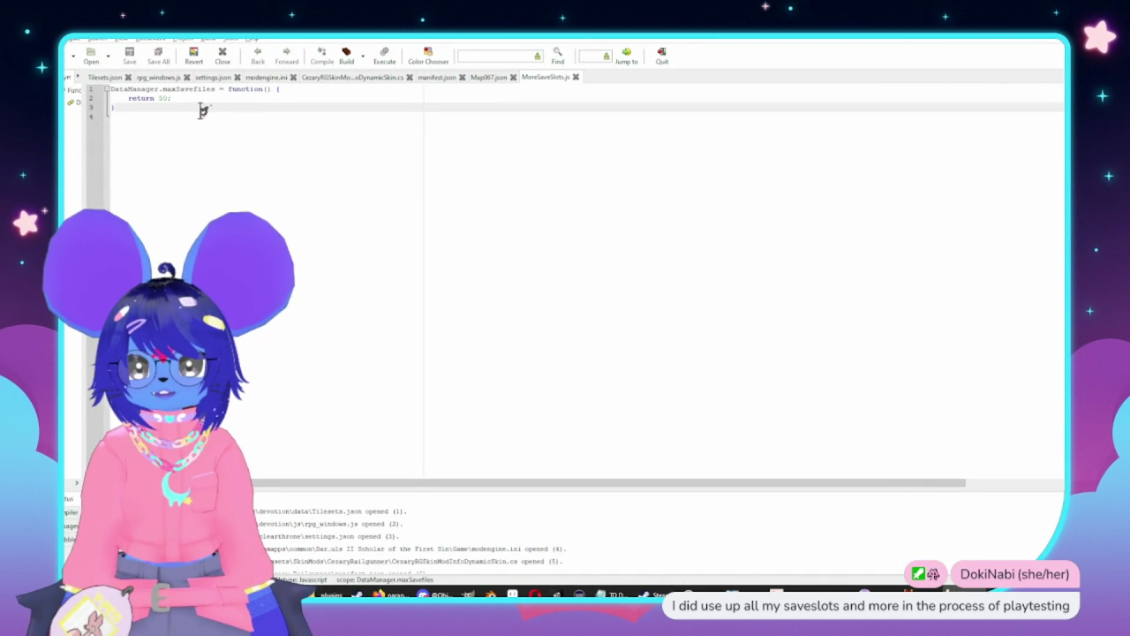
# Change MoreSaveSlots.js to return 69 save slots, save it, and close Geany and the plugins folder
pyautogui.click(171, 98)
pyautogui.write('69')
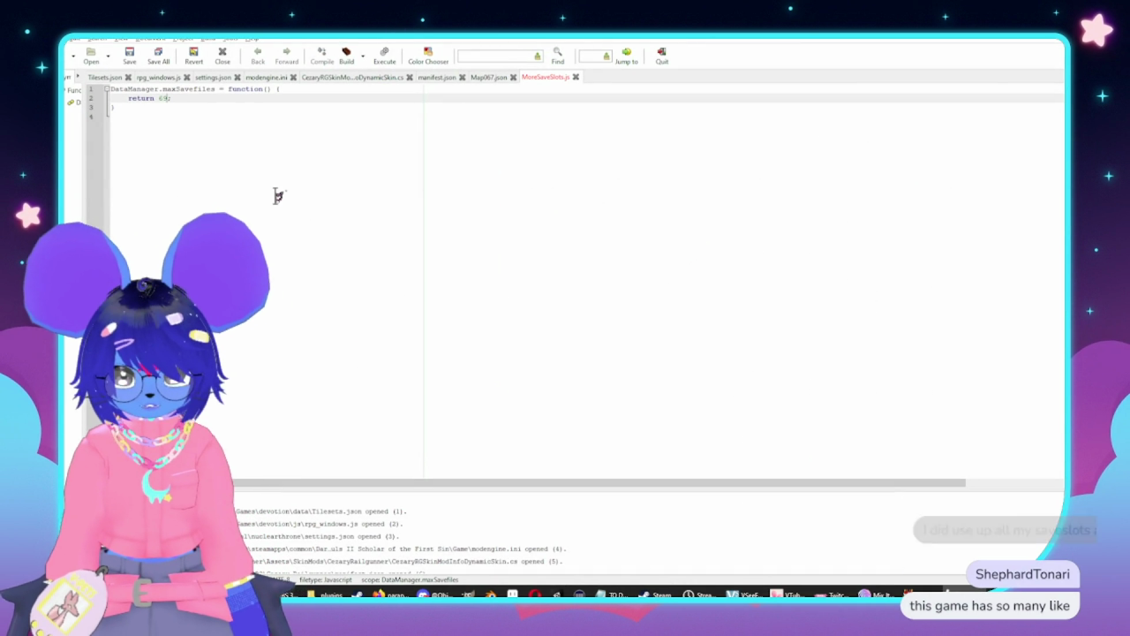
pyautogui.hotkey('ctrl', 's')
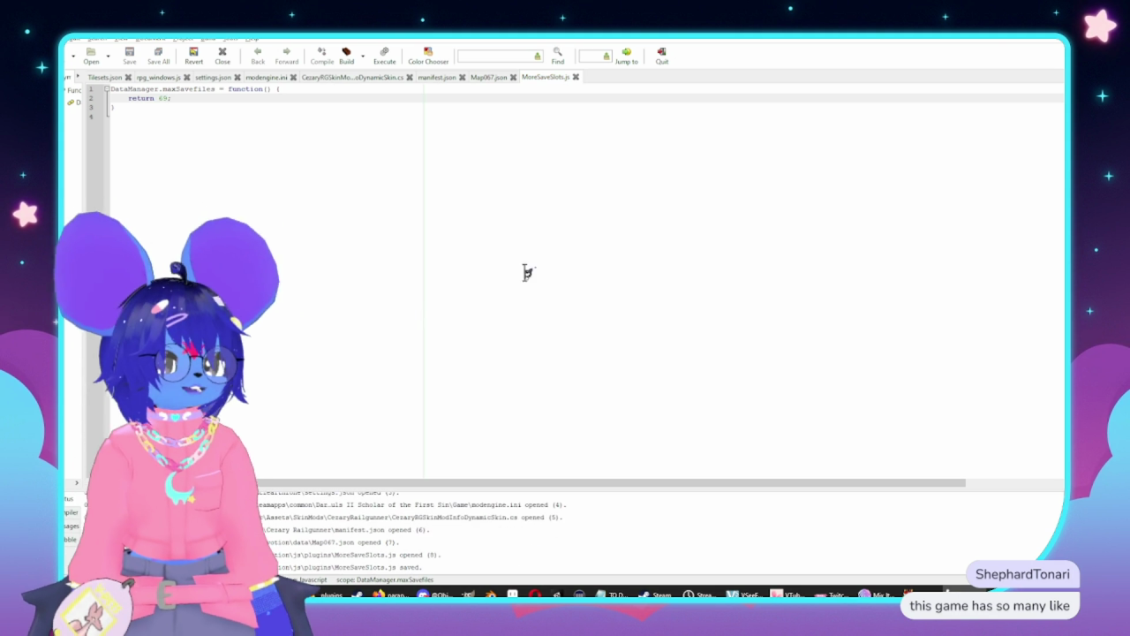
pyautogui.hotkey('alt', 'F4')
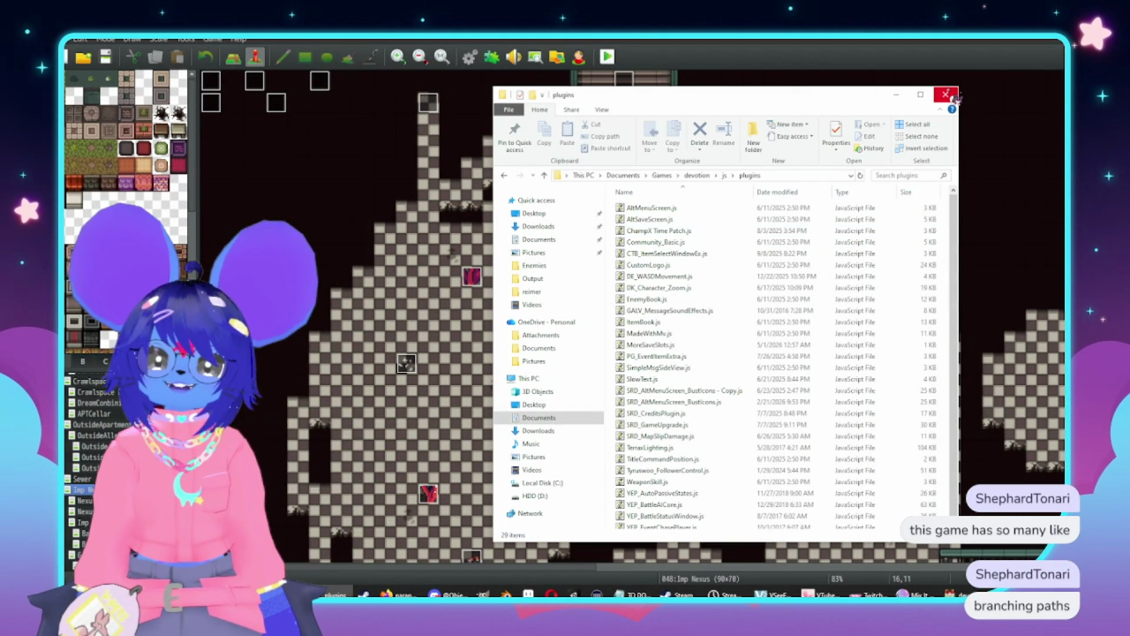
pyautogui.click(951, 96)
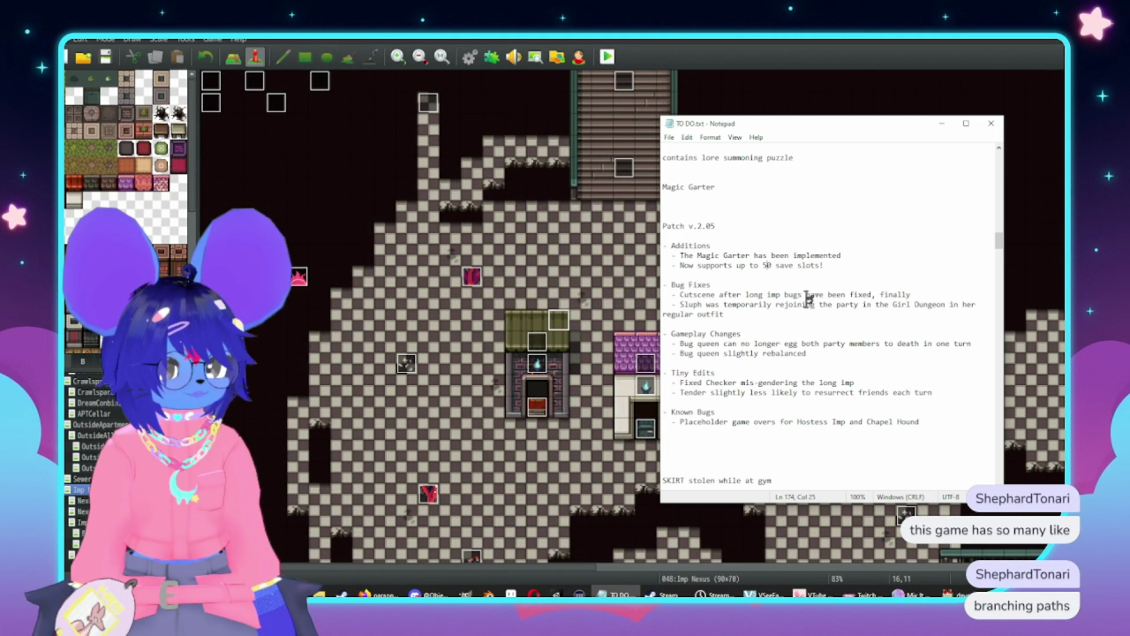
# Change the patch note's save-slot count from 50 to 69, save TO DO.txt, and open the Database with F9
pyautogui.press('BackSpace')
pyautogui.press('Delete')
pyautogui.write('69')
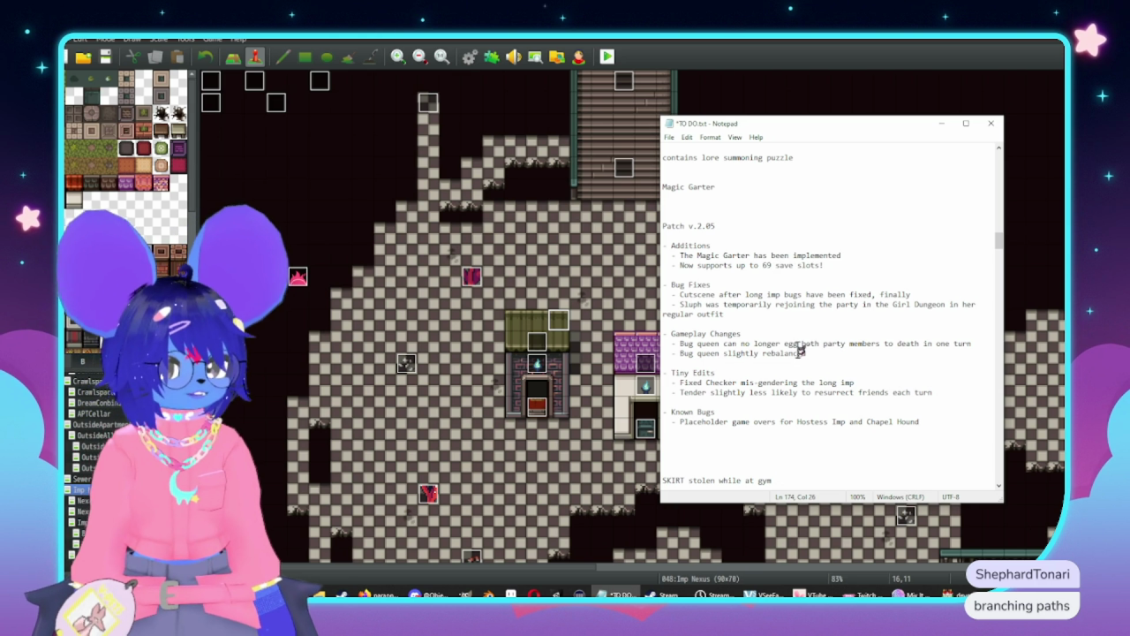
pyautogui.hotkey('ctrl', 's')
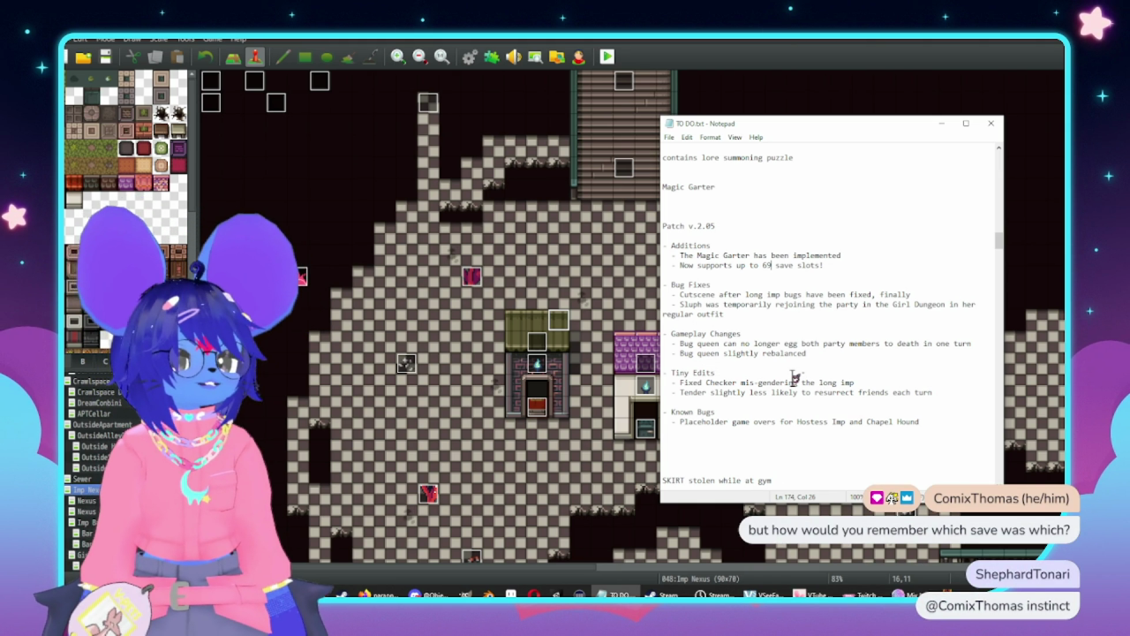
pyautogui.click(641, 305)
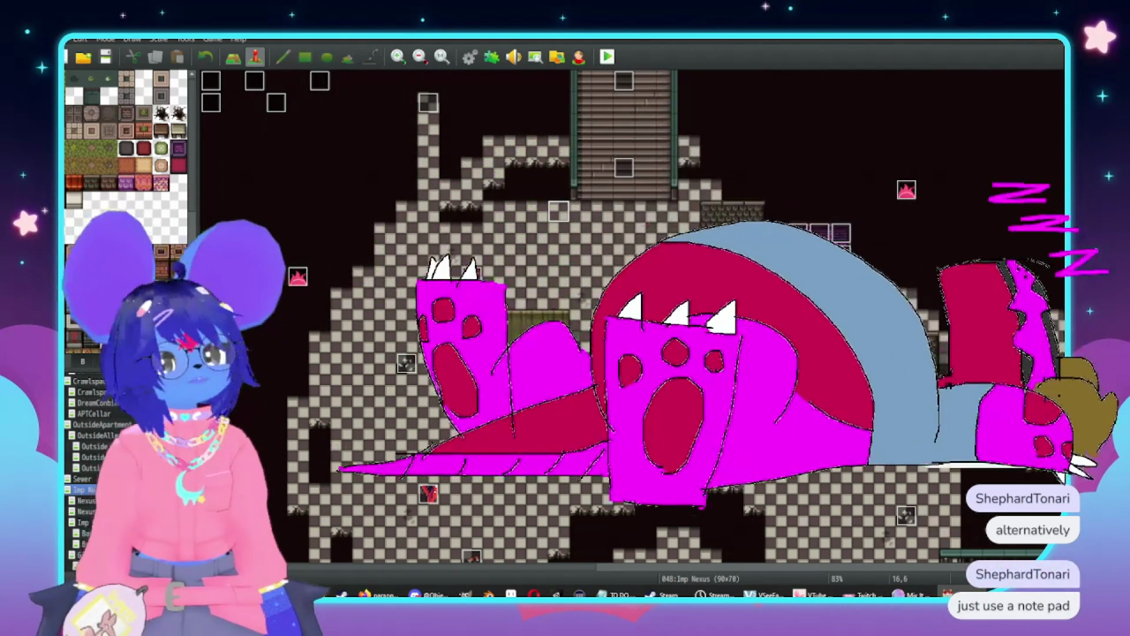
pyautogui.press('F9')
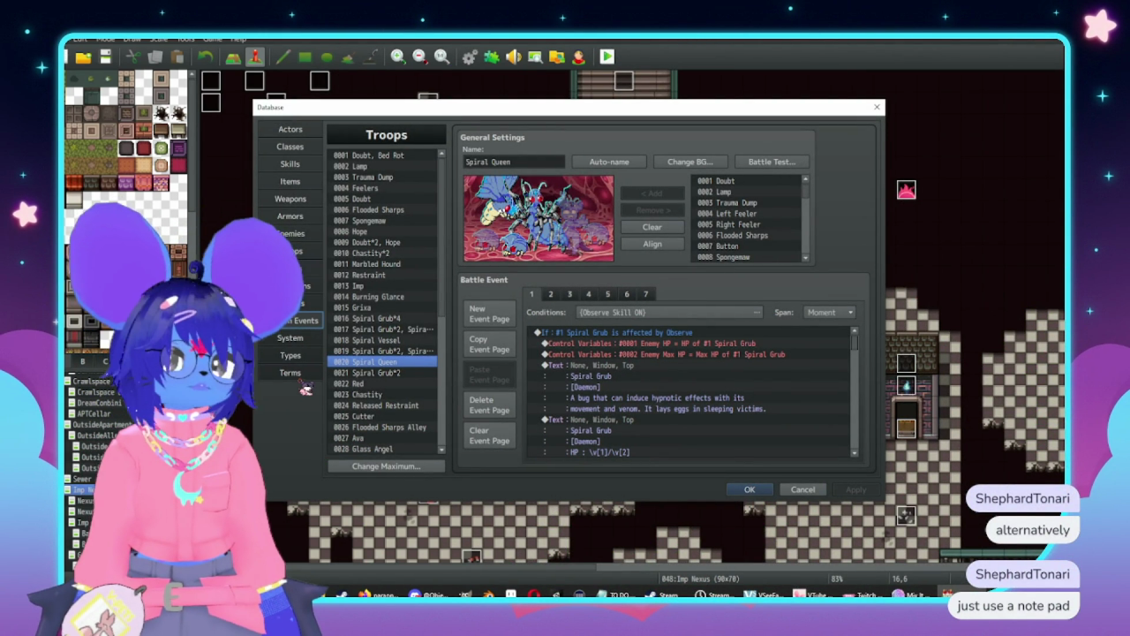
# Scroll the Common Events list and select 0058 Magic Garterbelt
pyautogui.scroll(-4, 369, 311)
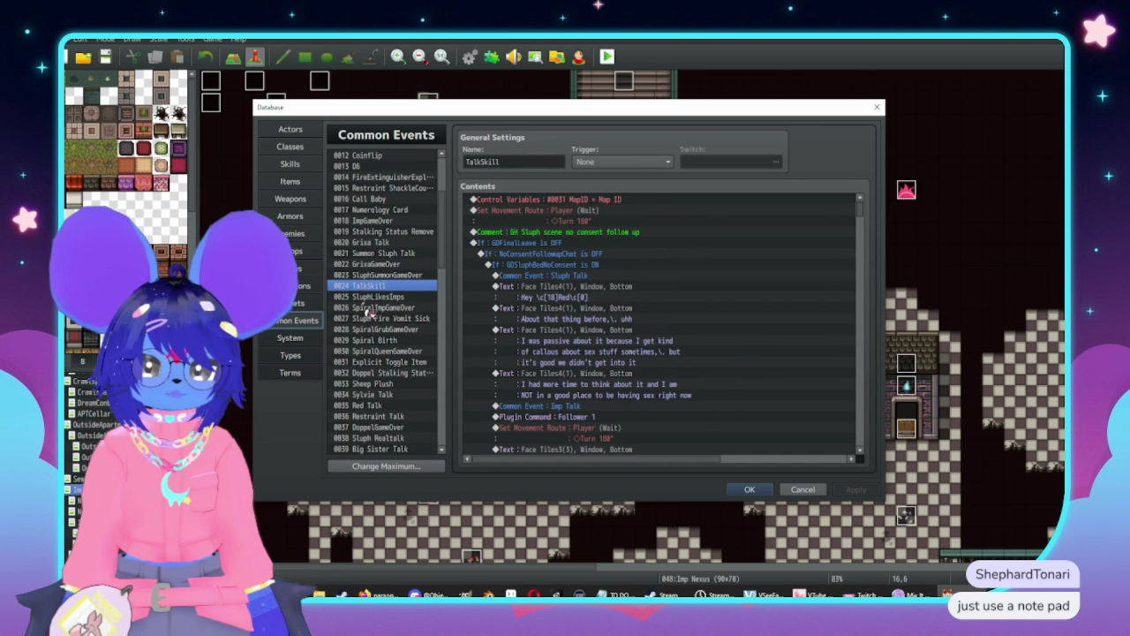
pyautogui.scroll(-6, 397, 318)
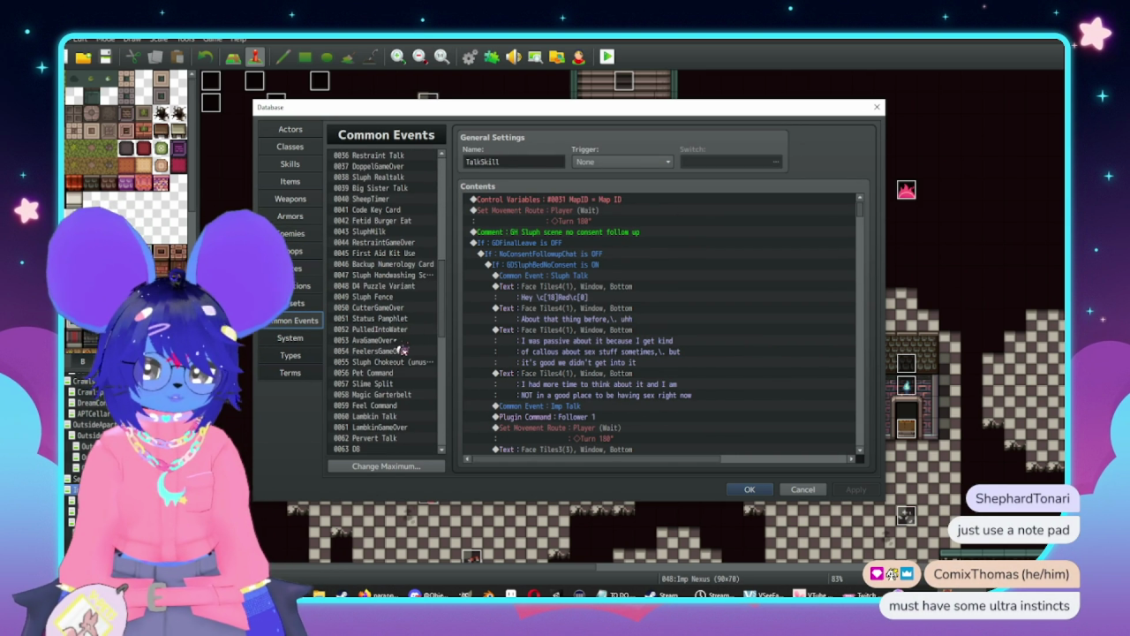
pyautogui.scroll(-3, 401, 385)
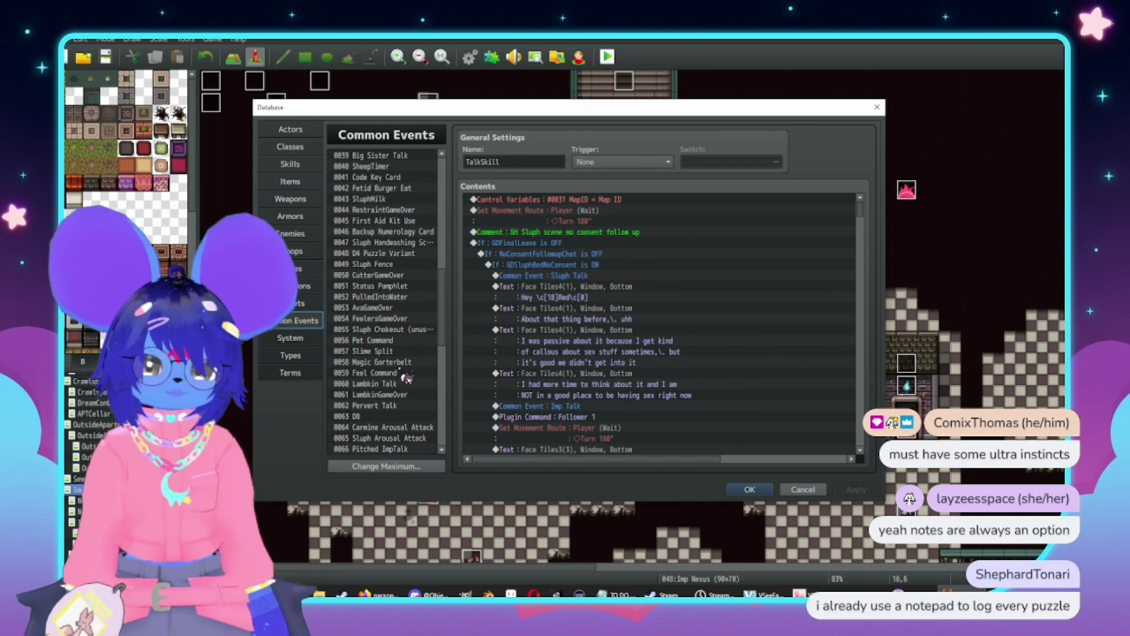
pyautogui.scroll(-1, 408, 385)
pyautogui.scroll(-4, 413, 327)
pyautogui.scroll(-3, 415, 348)
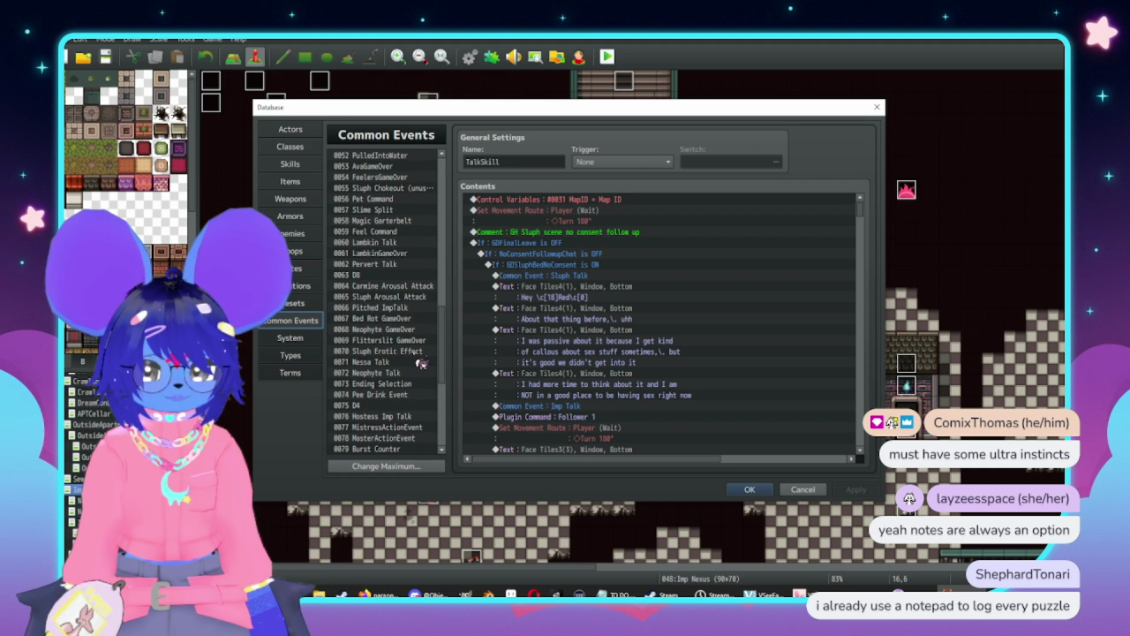
pyautogui.scroll(-3, 407, 419)
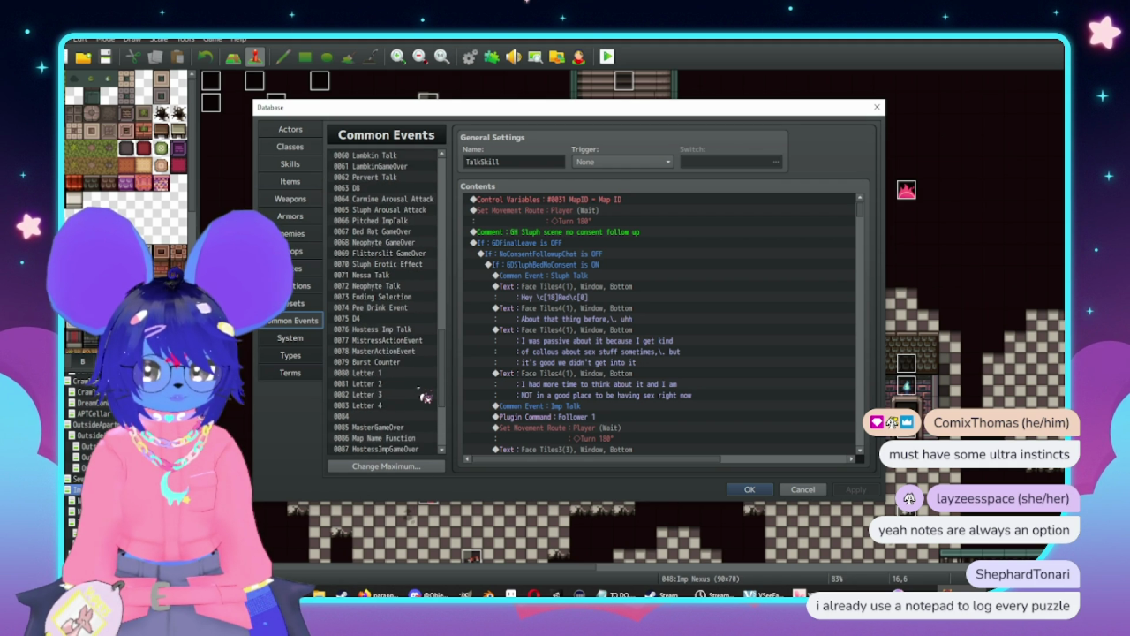
pyautogui.scroll(-3, 411, 402)
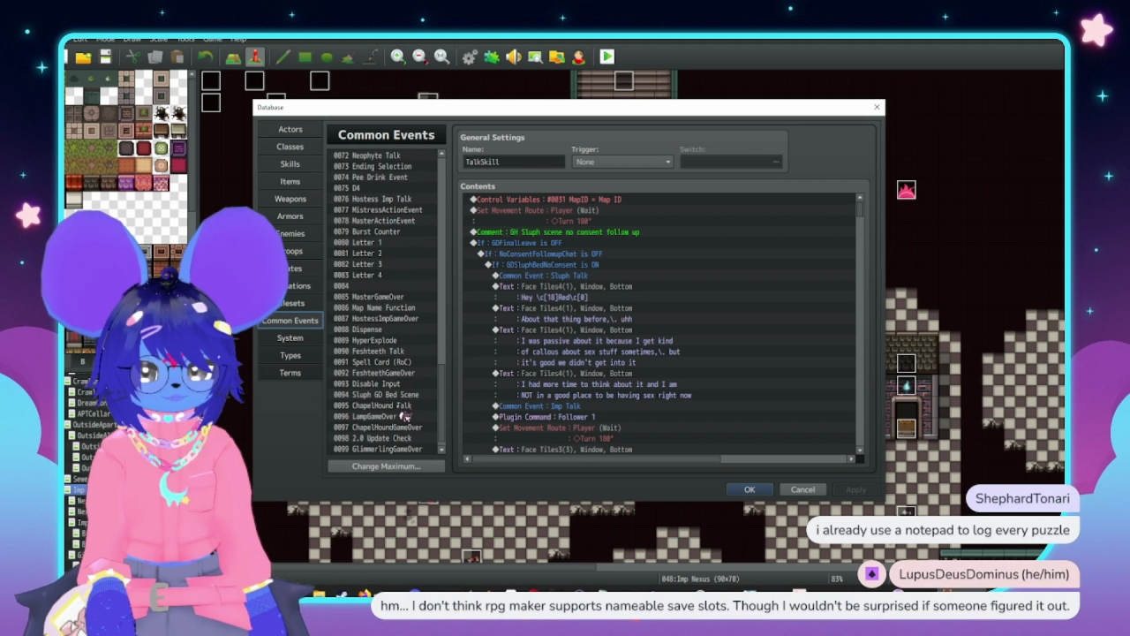
pyautogui.scroll(2, 399, 389)
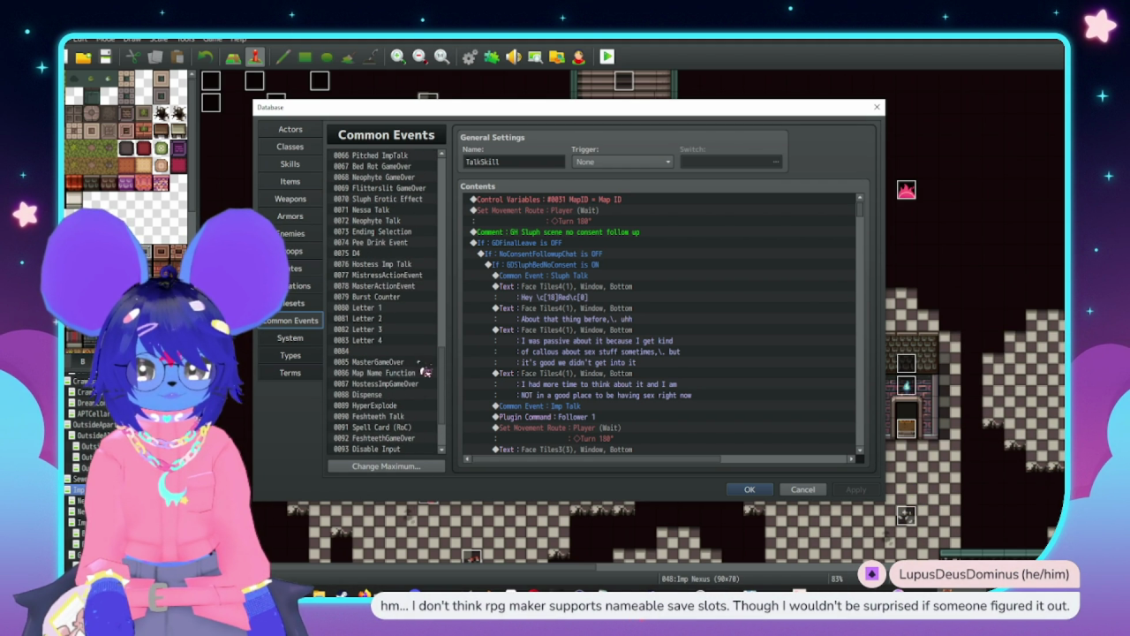
pyautogui.scroll(1, 384, 369)
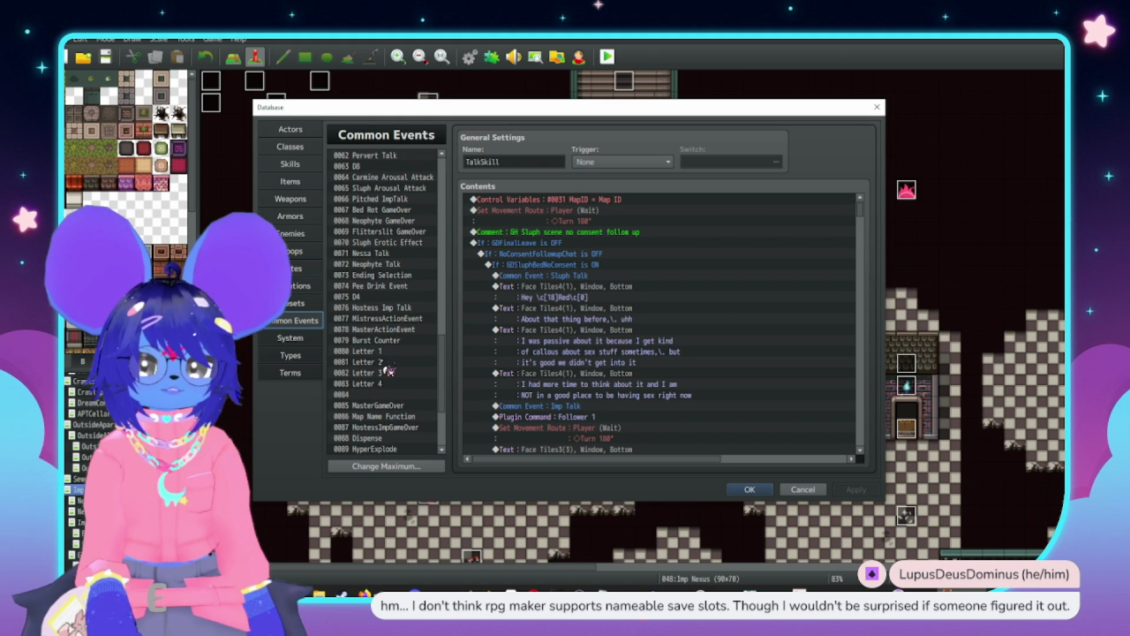
pyautogui.scroll(3, 402, 309)
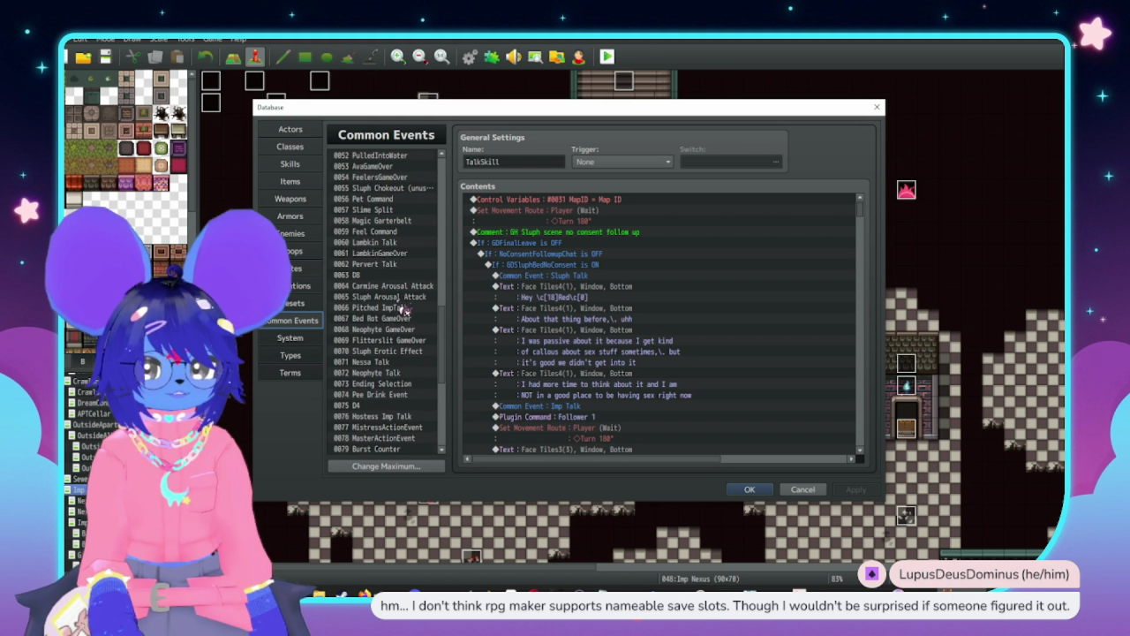
pyautogui.click(399, 219)
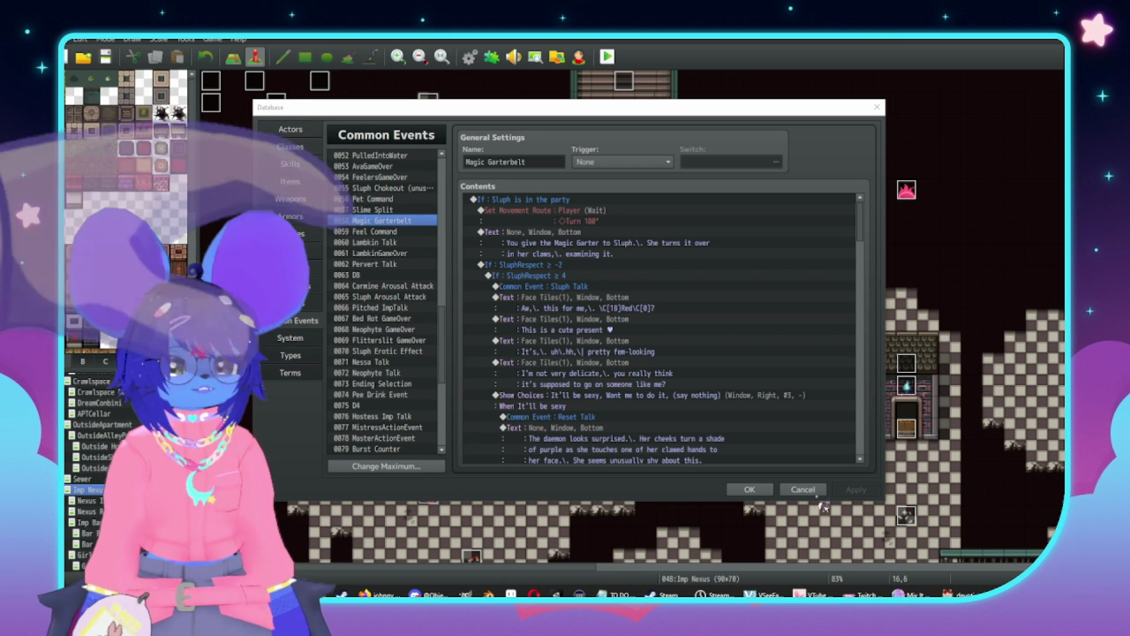
# After reading the Magic Garterbelt commands, close the Database with OK
pyautogui.click(748, 489)
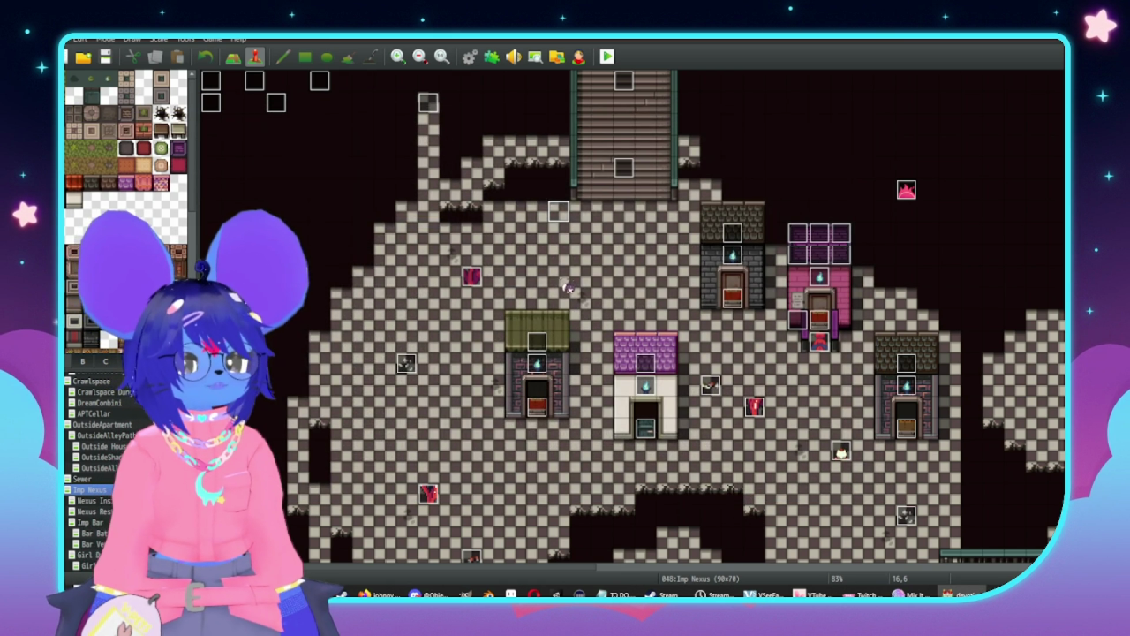